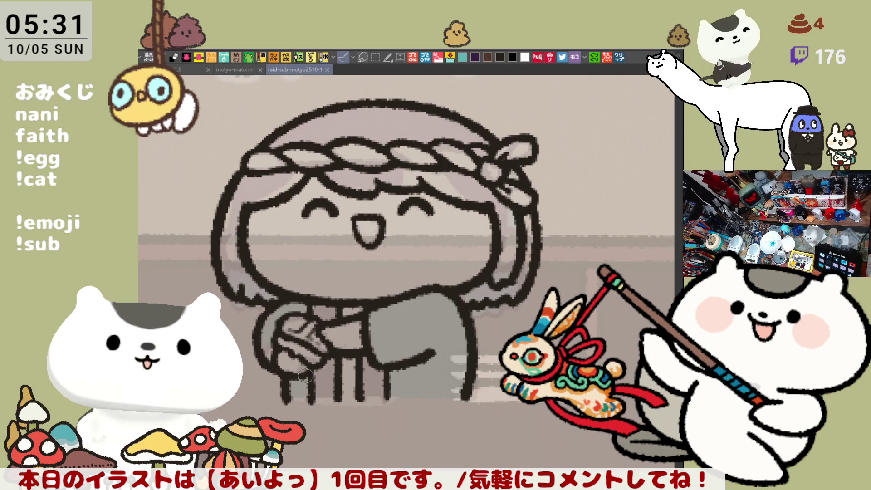
- Brush a teal stroke along the chef's base and bucket-fill the figure teal inside its outline
{"action": "left_click_drag", "start_coordinate": [293, 394], "coordinate": [467, 399]}
{"action": "left_click_drag", "start_coordinate": [456, 368], "coordinate": [476, 383]}
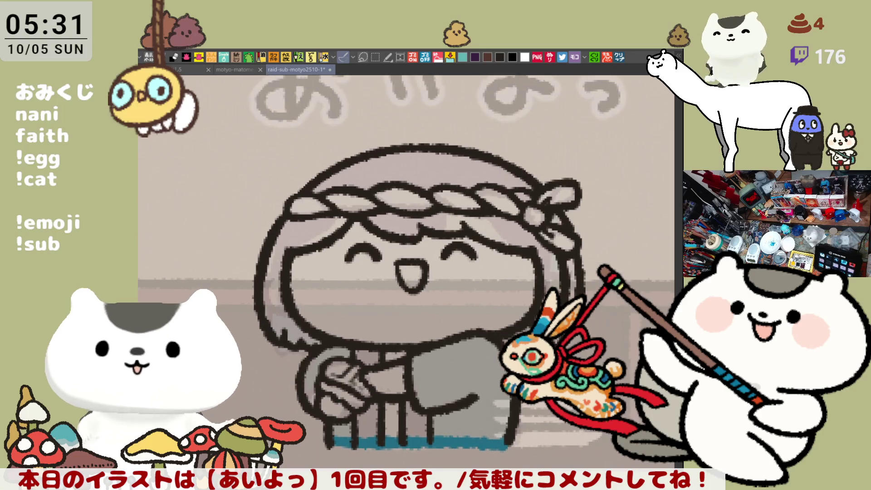
{"action": "left_click_drag", "start_coordinate": [395, 400], "coordinate": [361, 400]}
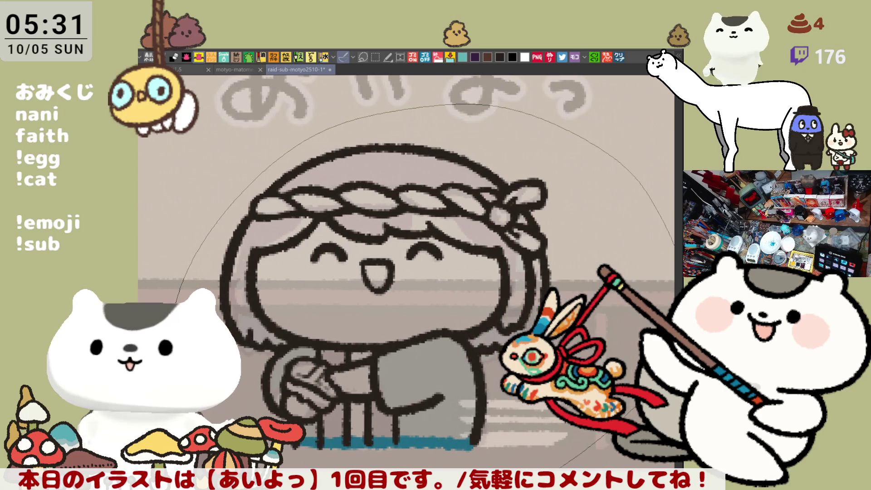
{"action": "left_click", "coordinate": [361, 400]}
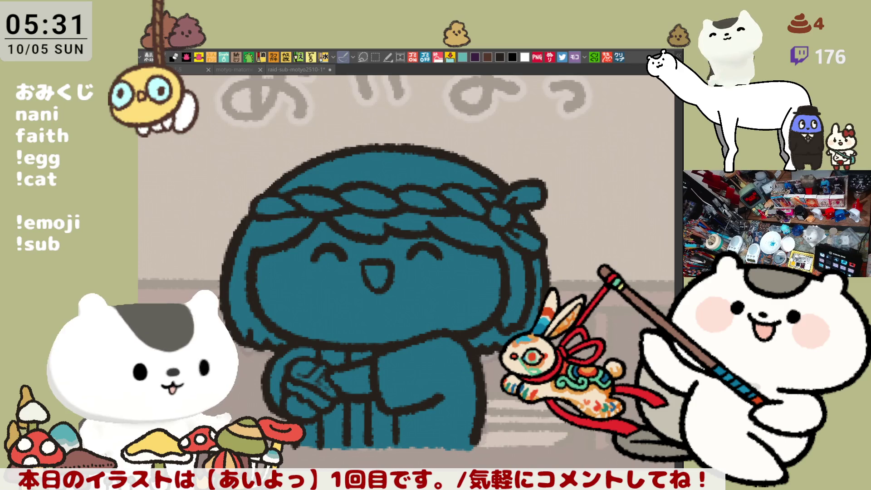
- Fill the face and mouth light pink and add round pink blush discs on both cheeks
{"action": "left_click", "coordinate": [365, 278]}
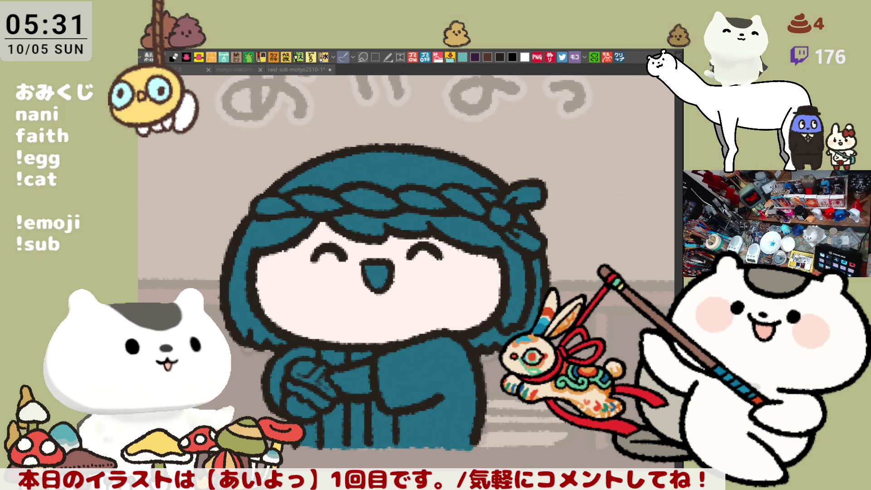
{"action": "left_click", "coordinate": [377, 274]}
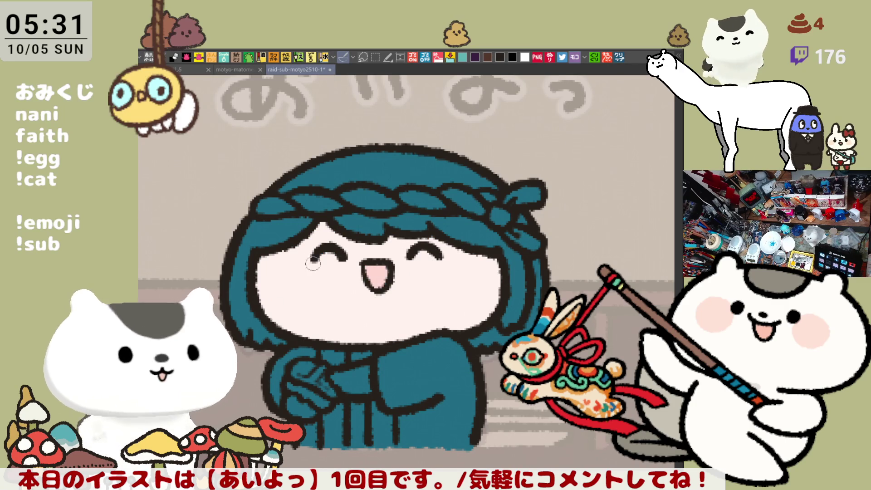
{"action": "mouse_move", "coordinate": [290, 260]}
{"action": "left_mouse_down"}
{"action": "mouse_move", "coordinate": [301, 297]}
{"action": "mouse_move", "coordinate": [307, 252]}
{"action": "left_mouse_up"}
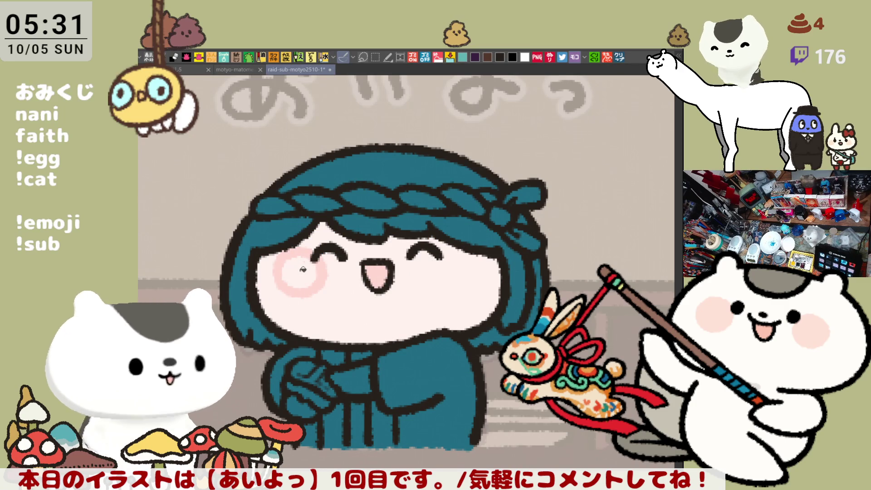
{"action": "left_click", "coordinate": [305, 268]}
{"action": "mouse_move", "coordinate": [444, 255]}
{"action": "left_mouse_down"}
{"action": "mouse_move", "coordinate": [476, 261]}
{"action": "mouse_move", "coordinate": [478, 293]}
{"action": "mouse_move", "coordinate": [454, 286]}
{"action": "mouse_move", "coordinate": [467, 252]}
{"action": "mouse_move", "coordinate": [458, 277]}
{"action": "mouse_move", "coordinate": [451, 268]}
{"action": "mouse_move", "coordinate": [470, 289]}
{"action": "mouse_move", "coordinate": [445, 255]}
{"action": "mouse_move", "coordinate": [462, 256]}
{"action": "left_mouse_up"}
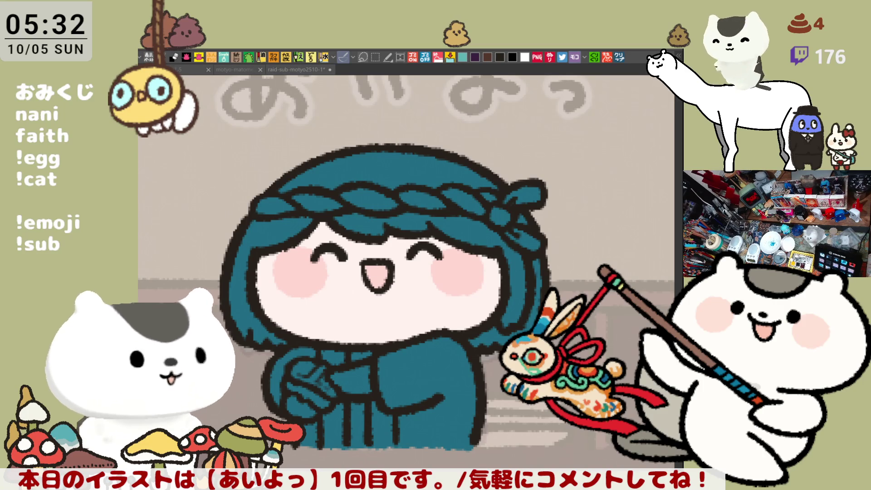
{"action": "scroll", "coordinate": [218, 253], "scroll_direction": "up", "scroll_amount": 2}
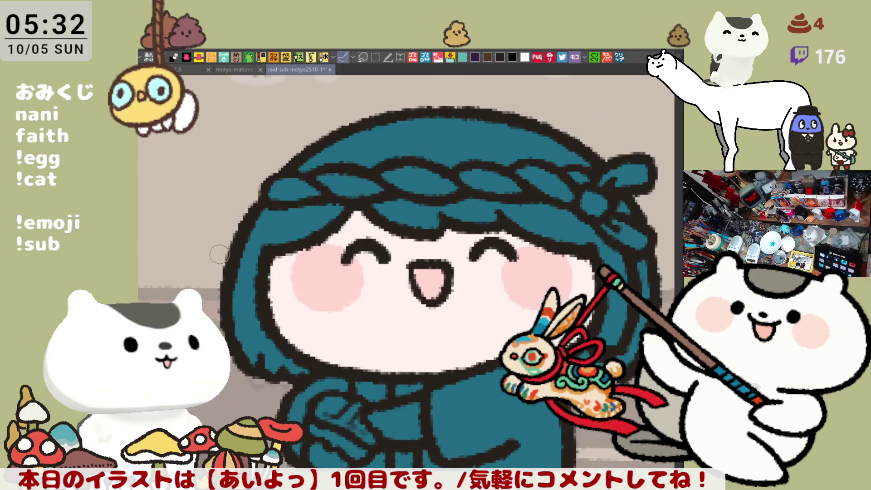
{"action": "left_click_drag", "start_coordinate": [219, 254], "coordinate": [251, 338]}
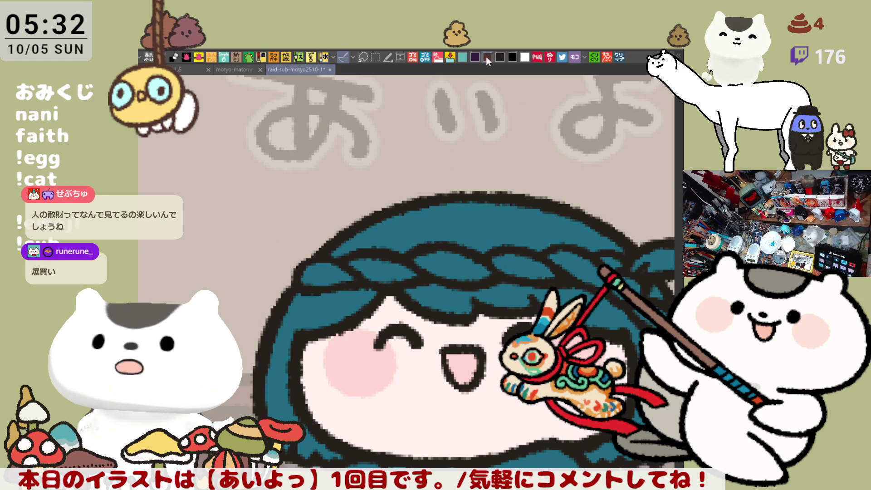
- Draw a thin looped dark curl beside the hair, redoing the first too-thick stroke
{"action": "left_click_drag", "start_coordinate": [275, 310], "coordinate": [272, 263]}
{"action": "key", "text": "ctrl+z"}
{"action": "mouse_move", "coordinate": [274, 313]}
{"action": "left_mouse_down"}
{"action": "mouse_move", "coordinate": [253, 290]}
{"action": "mouse_move", "coordinate": [284, 269]}
{"action": "left_mouse_up"}
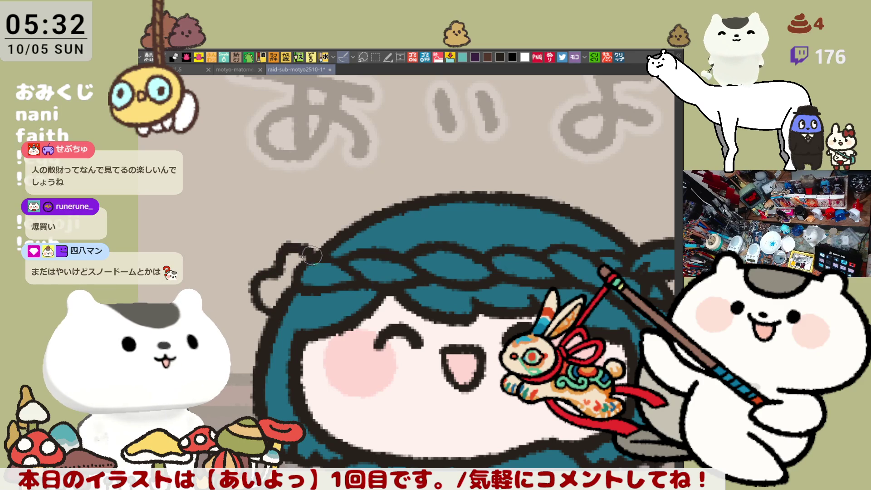
{"action": "mouse_move", "coordinate": [274, 270]}
{"action": "left_mouse_down"}
{"action": "mouse_move", "coordinate": [279, 260]}
{"action": "mouse_move", "coordinate": [316, 252]}
{"action": "left_mouse_up"}
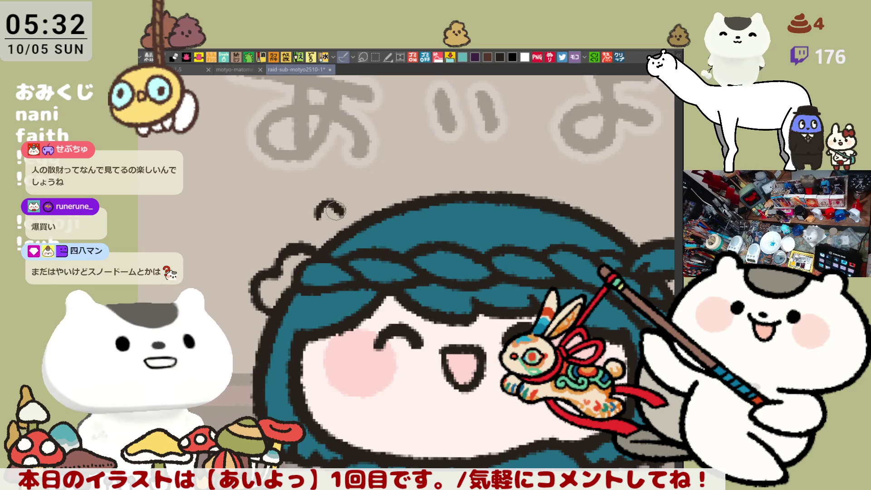
- Add another curl above-left of the hair and ink the star petal outlines
{"action": "mouse_move", "coordinate": [320, 216]}
{"action": "left_mouse_down"}
{"action": "mouse_move", "coordinate": [333, 196]}
{"action": "mouse_move", "coordinate": [308, 222]}
{"action": "mouse_move", "coordinate": [307, 232]}
{"action": "mouse_move", "coordinate": [323, 240]}
{"action": "mouse_move", "coordinate": [349, 213]}
{"action": "mouse_move", "coordinate": [356, 222]}
{"action": "mouse_move", "coordinate": [348, 208]}
{"action": "left_mouse_up"}
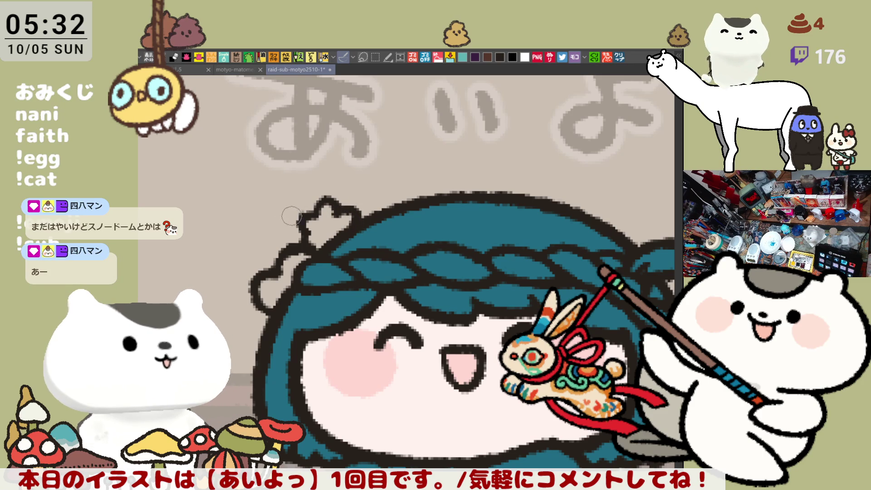
{"action": "mouse_move", "coordinate": [301, 225]}
{"action": "left_mouse_down"}
{"action": "mouse_move", "coordinate": [316, 216]}
{"action": "mouse_move", "coordinate": [345, 231]}
{"action": "mouse_move", "coordinate": [338, 240]}
{"action": "mouse_move", "coordinate": [342, 218]}
{"action": "mouse_move", "coordinate": [318, 207]}
{"action": "mouse_move", "coordinate": [338, 210]}
{"action": "left_mouse_up"}
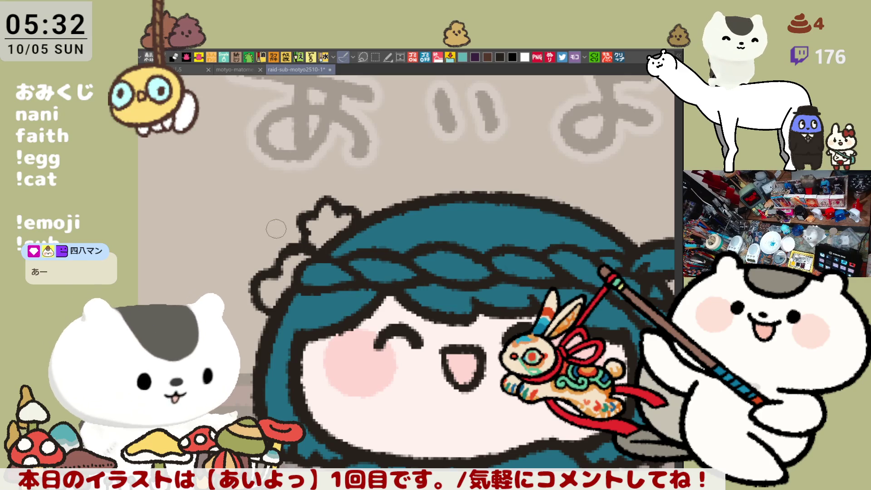
{"action": "mouse_move", "coordinate": [272, 221]}
{"action": "left_mouse_down"}
{"action": "mouse_move", "coordinate": [266, 245]}
{"action": "mouse_move", "coordinate": [276, 254]}
{"action": "mouse_move", "coordinate": [297, 218]}
{"action": "mouse_move", "coordinate": [293, 226]}
{"action": "mouse_move", "coordinate": [308, 237]}
{"action": "left_mouse_up"}
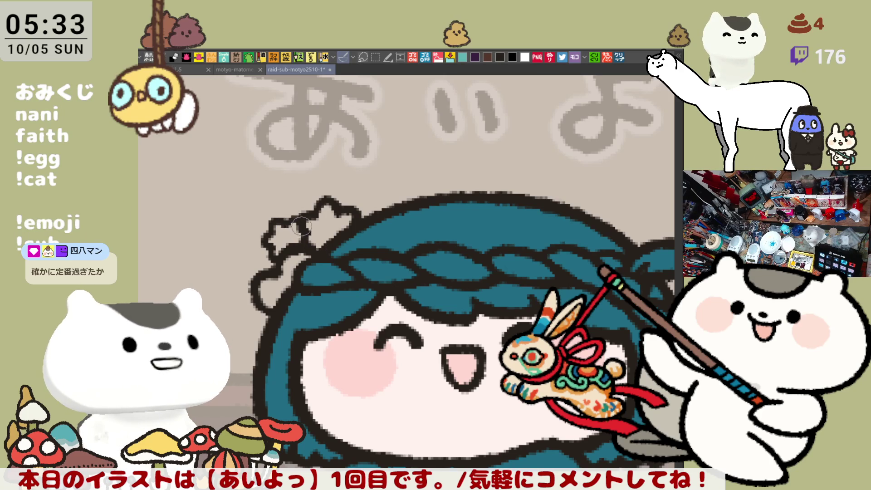
{"action": "left_click_drag", "start_coordinate": [291, 233], "coordinate": [328, 210]}
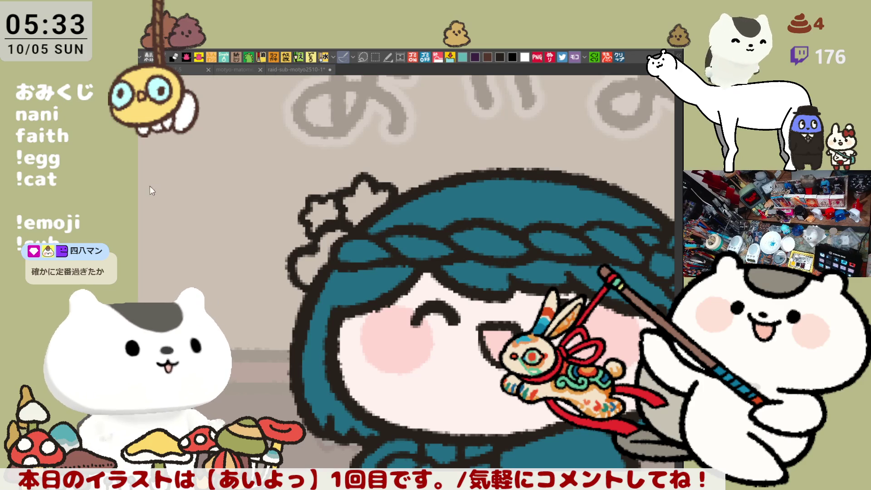
- Erase the left part of the flower outline and redraw it with small round loops below
{"action": "mouse_move", "coordinate": [321, 245]}
{"action": "left_mouse_down"}
{"action": "mouse_move", "coordinate": [303, 247]}
{"action": "mouse_move", "coordinate": [293, 261]}
{"action": "mouse_move", "coordinate": [321, 241]}
{"action": "mouse_move", "coordinate": [293, 265]}
{"action": "mouse_move", "coordinate": [297, 247]}
{"action": "mouse_move", "coordinate": [320, 238]}
{"action": "mouse_move", "coordinate": [299, 248]}
{"action": "mouse_move", "coordinate": [295, 272]}
{"action": "mouse_move", "coordinate": [288, 257]}
{"action": "mouse_move", "coordinate": [320, 235]}
{"action": "mouse_move", "coordinate": [302, 268]}
{"action": "mouse_move", "coordinate": [300, 258]}
{"action": "mouse_move", "coordinate": [301, 274]}
{"action": "mouse_move", "coordinate": [323, 248]}
{"action": "left_mouse_up"}
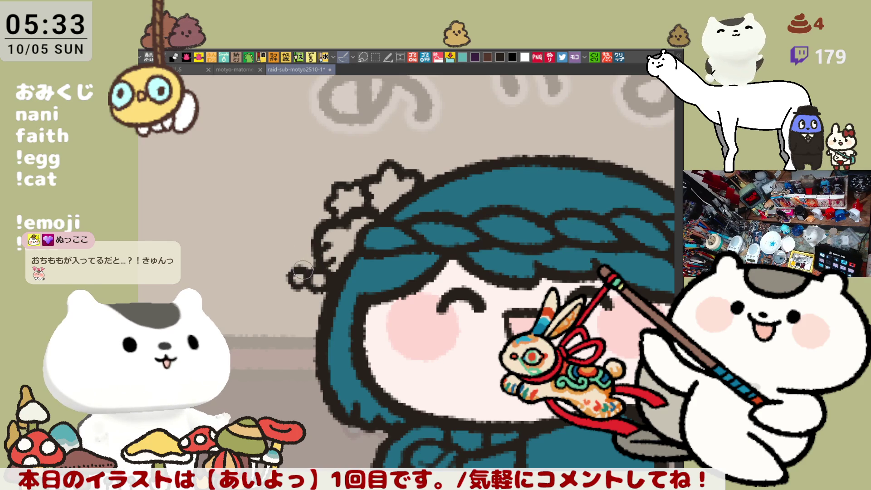
{"action": "mouse_move", "coordinate": [289, 252]}
{"action": "left_mouse_down"}
{"action": "mouse_move", "coordinate": [280, 261]}
{"action": "mouse_move", "coordinate": [291, 248]}
{"action": "left_mouse_up"}
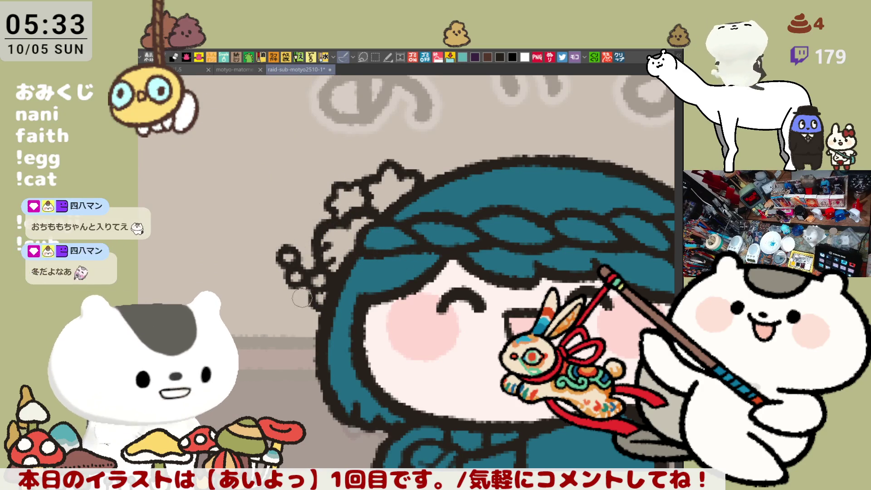
{"action": "left_click_drag", "start_coordinate": [305, 299], "coordinate": [306, 297]}
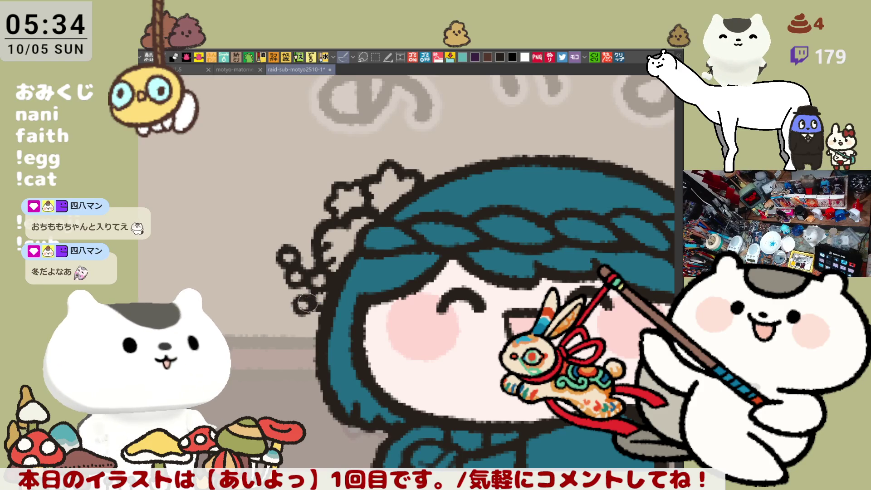
{"action": "mouse_move", "coordinate": [301, 300]}
{"action": "left_mouse_down"}
{"action": "mouse_move", "coordinate": [290, 303]}
{"action": "mouse_move", "coordinate": [301, 310]}
{"action": "mouse_move", "coordinate": [305, 304]}
{"action": "mouse_move", "coordinate": [284, 309]}
{"action": "mouse_move", "coordinate": [281, 317]}
{"action": "mouse_move", "coordinate": [287, 303]}
{"action": "mouse_move", "coordinate": [301, 305]}
{"action": "mouse_move", "coordinate": [291, 313]}
{"action": "mouse_move", "coordinate": [299, 295]}
{"action": "mouse_move", "coordinate": [295, 301]}
{"action": "left_mouse_up"}
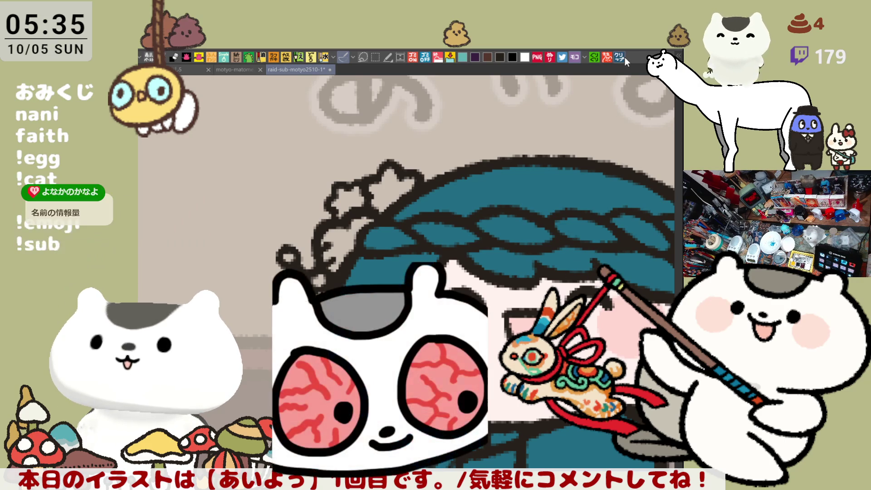
- Create a new canvas from the copied curry image and zoom in on it
{"action": "left_click", "coordinate": [620, 58]}
{"action": "scroll", "coordinate": [294, 393], "scroll_direction": "up", "scroll_amount": 3}
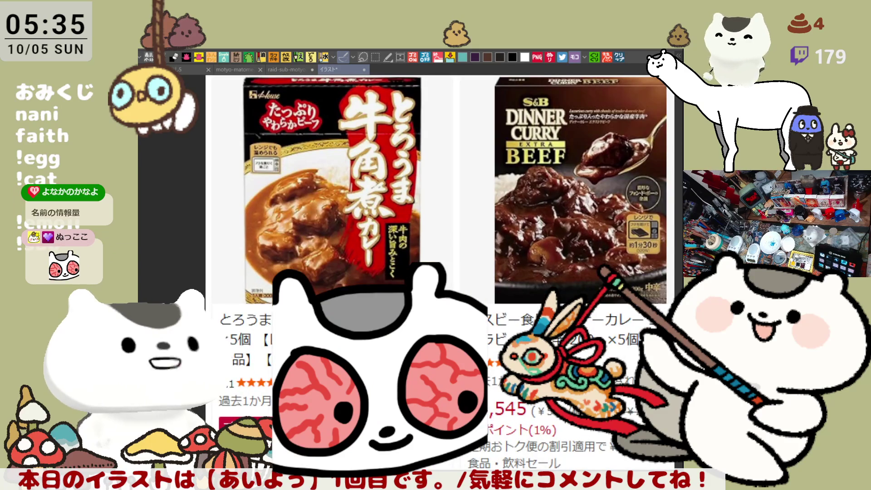
{"action": "scroll", "coordinate": [292, 389], "scroll_direction": "down", "scroll_amount": 3}
{"action": "scroll", "coordinate": [436, 276], "scroll_direction": "up", "scroll_amount": 3}
{"action": "scroll", "coordinate": [437, 276], "scroll_direction": "right", "scroll_amount": 4}
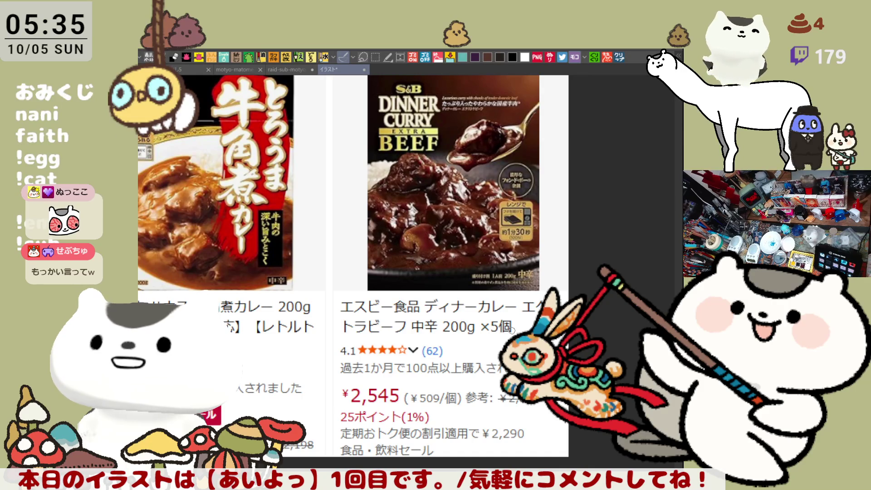
{"action": "scroll", "coordinate": [511, 328], "scroll_direction": "down", "scroll_amount": 1}
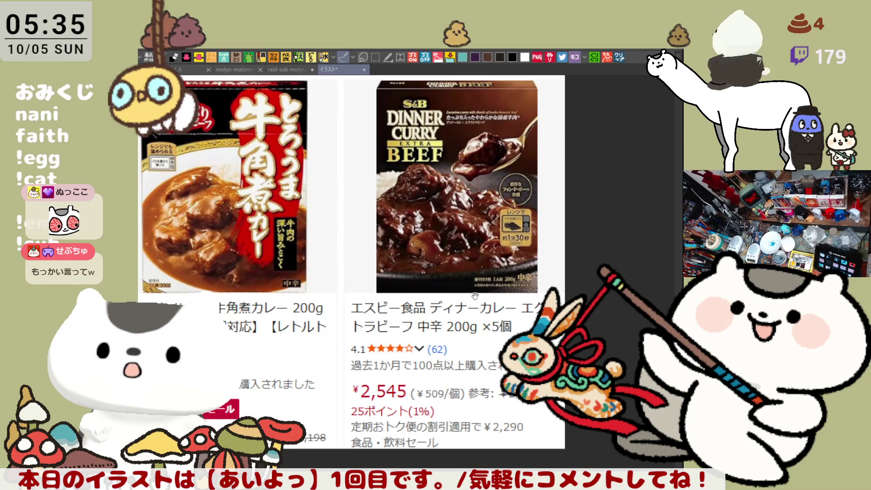
{"action": "scroll", "coordinate": [478, 292], "scroll_direction": "up", "scroll_amount": 1}
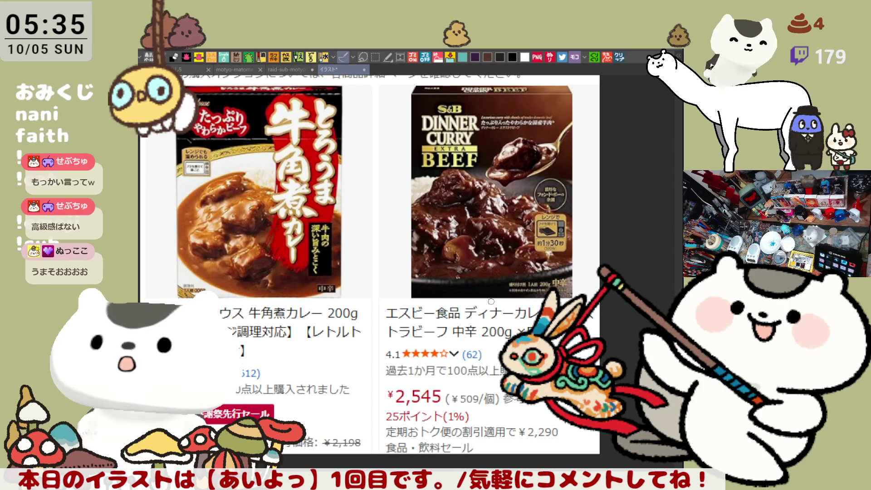
- Pan across the two boxed beef curry products, then return to the chef illustration
{"action": "scroll", "coordinate": [258, 161], "scroll_direction": "up", "scroll_amount": 2}
{"action": "scroll", "coordinate": [258, 161], "scroll_direction": "down", "scroll_amount": 1}
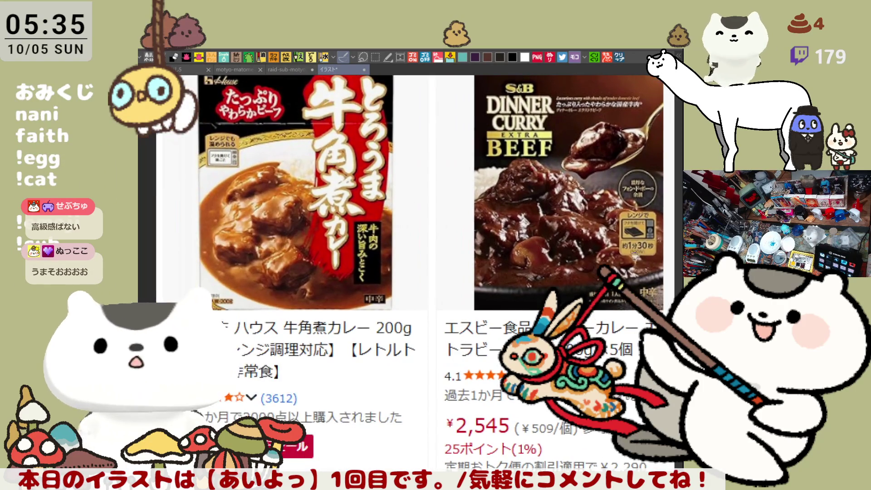
{"action": "scroll", "coordinate": [258, 162], "scroll_direction": "up", "scroll_amount": 1}
{"action": "left_click_drag", "start_coordinate": [573, 221], "coordinate": [524, 244]}
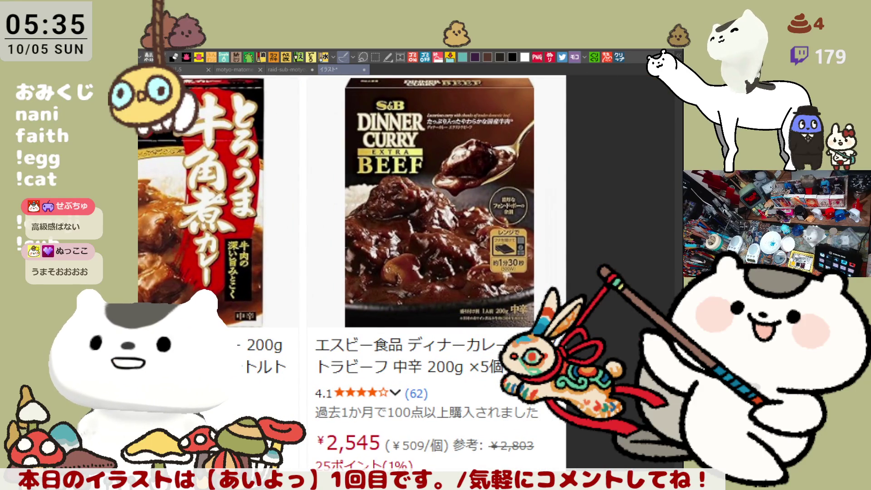
{"action": "left_click_drag", "start_coordinate": [336, 229], "coordinate": [373, 238]}
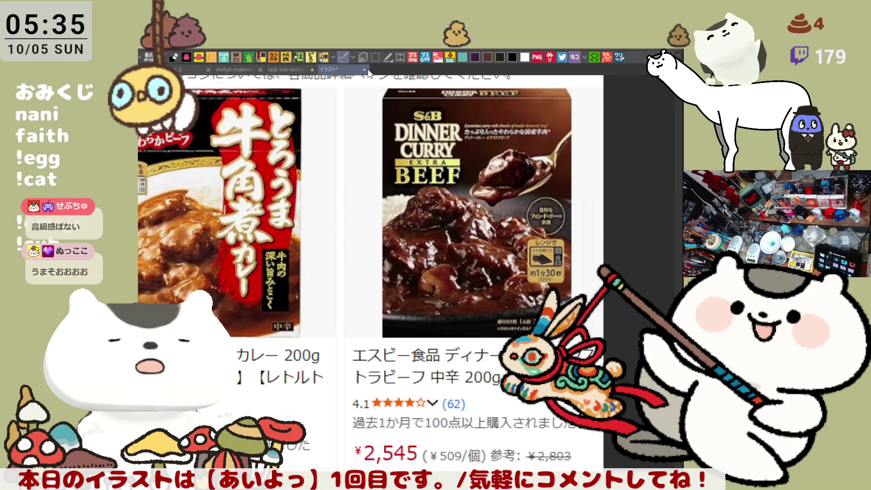
{"action": "key", "text": "ctrl+Tab"}
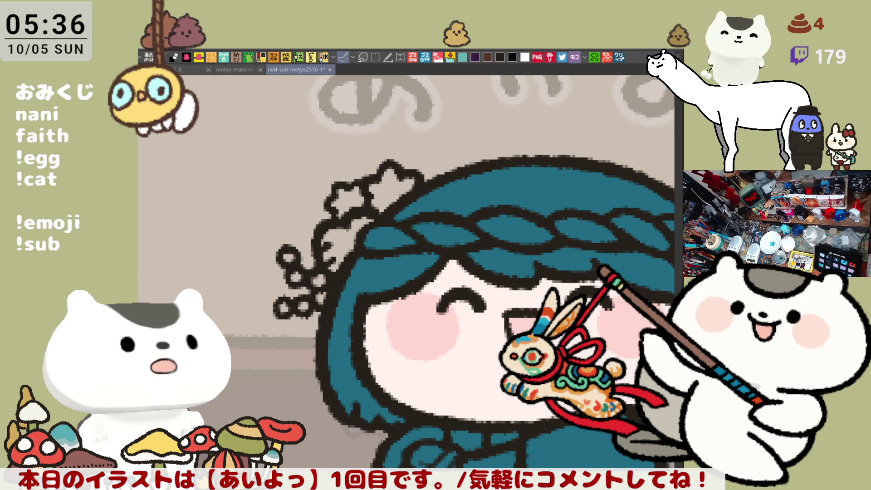
- Pan the chef illustration upward on the canvas
{"action": "left_click_drag", "start_coordinate": [437, 393], "coordinate": [423, 352]}
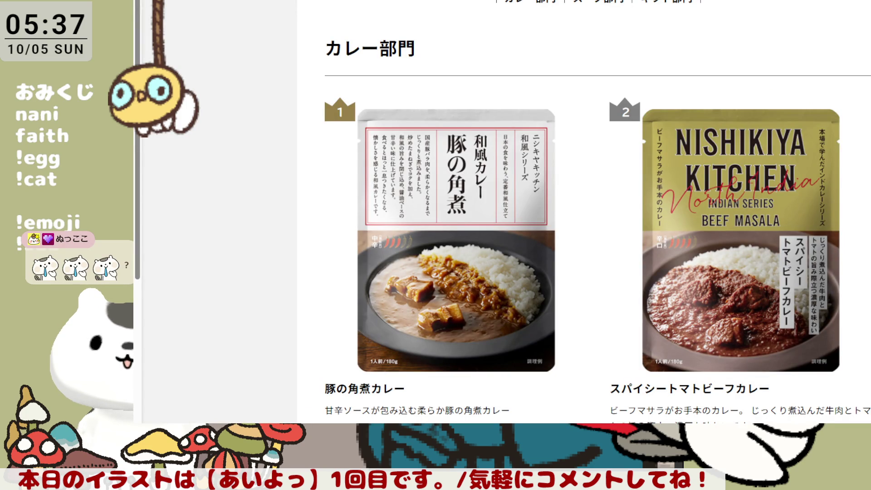
- Scroll down through the curry, soup and gift rankings to the bottom of the page
{"action": "scroll", "coordinate": [472, 215], "scroll_direction": "down", "scroll_amount": 1}
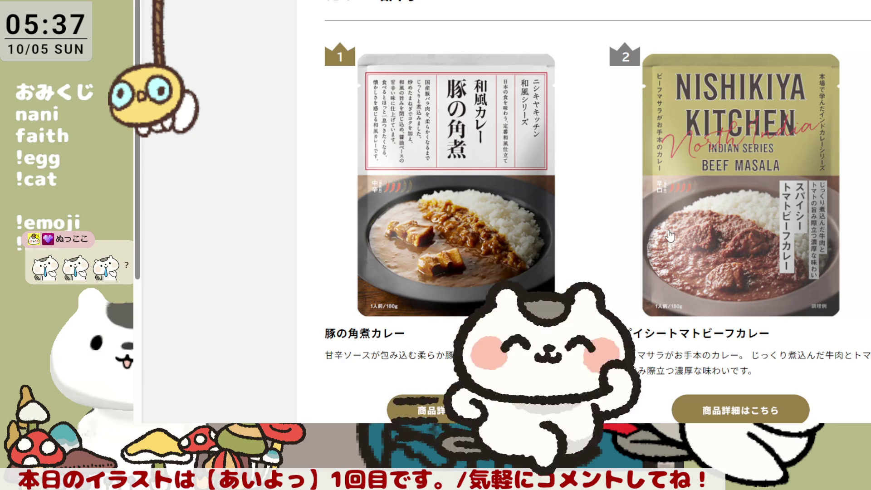
{"action": "scroll", "coordinate": [593, 226], "scroll_direction": "down", "scroll_amount": 2}
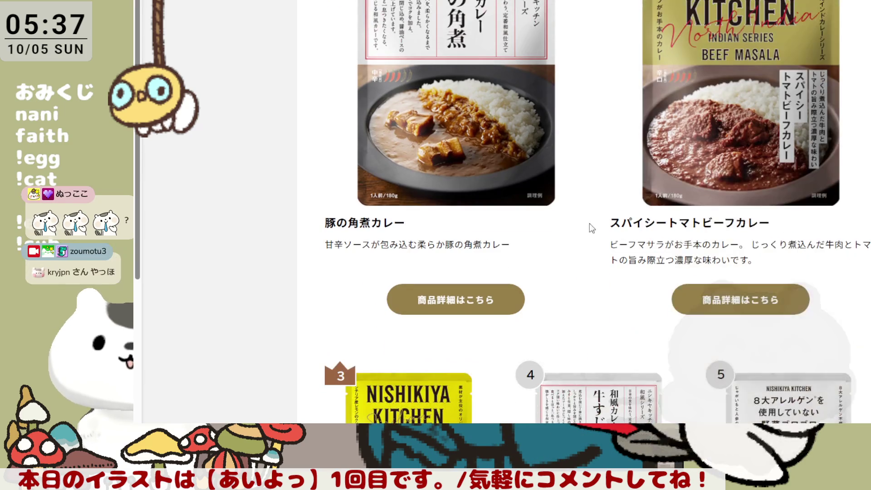
{"action": "scroll", "coordinate": [585, 222], "scroll_direction": "down", "scroll_amount": 2}
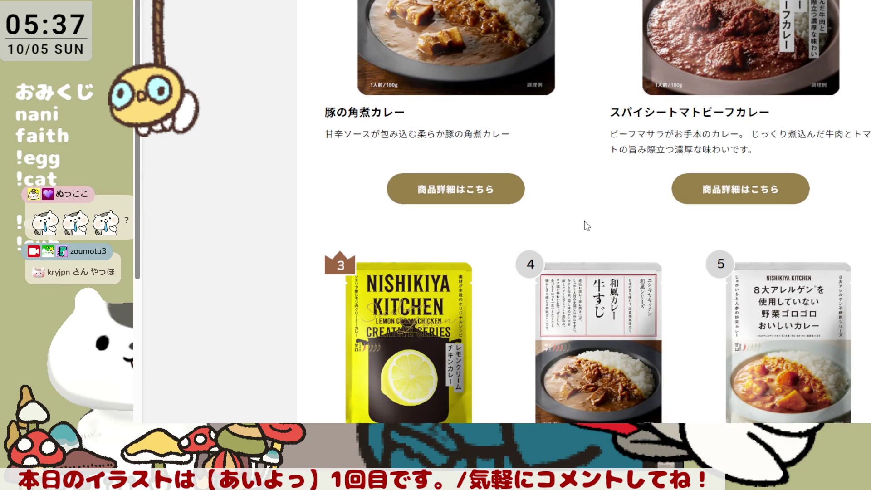
{"action": "scroll", "coordinate": [585, 222], "scroll_direction": "down", "scroll_amount": 2}
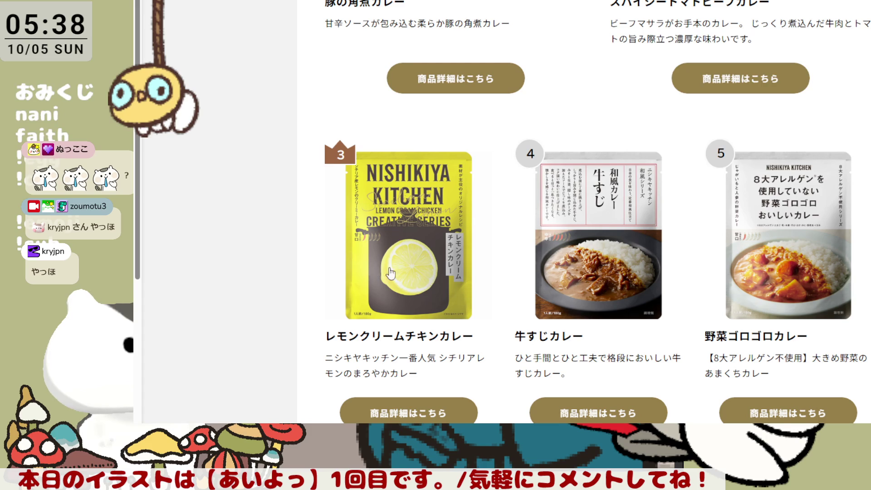
{"action": "scroll", "coordinate": [569, 212], "scroll_direction": "up", "scroll_amount": 2}
{"action": "scroll", "coordinate": [569, 211], "scroll_direction": "down", "scroll_amount": 1}
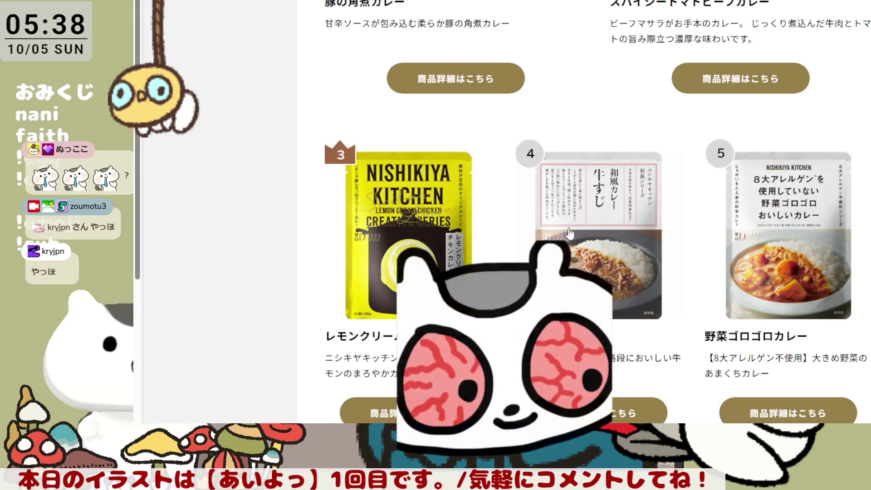
{"action": "scroll", "coordinate": [530, 242], "scroll_direction": "up", "scroll_amount": 6}
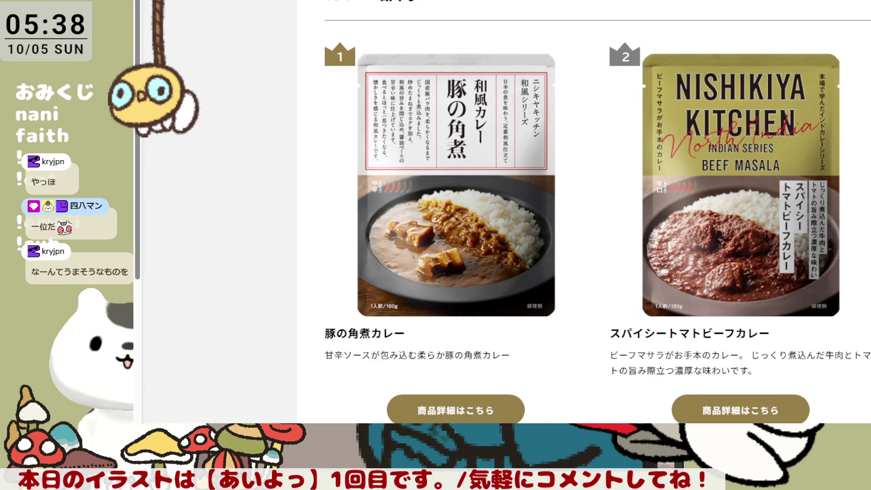
{"action": "scroll", "coordinate": [585, 213], "scroll_direction": "down", "scroll_amount": 5}
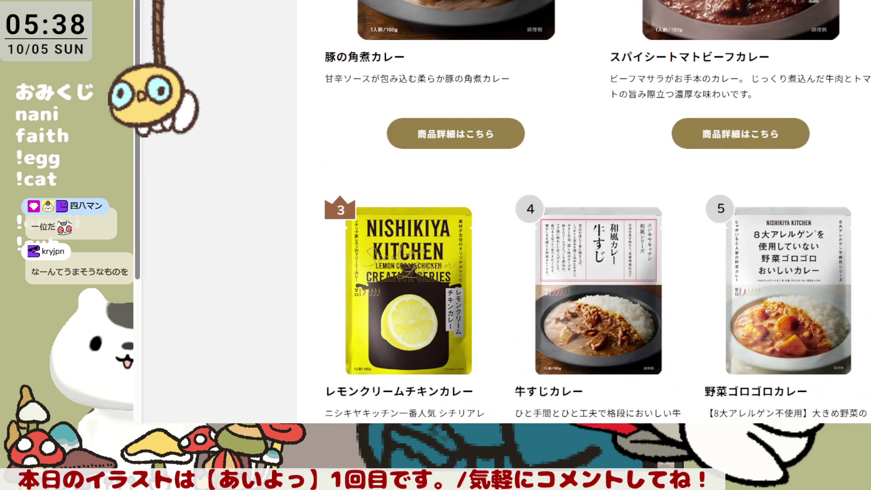
{"action": "scroll", "coordinate": [597, 211], "scroll_direction": "down", "scroll_amount": 3}
{"action": "scroll", "coordinate": [597, 211], "scroll_direction": "down", "scroll_amount": 5}
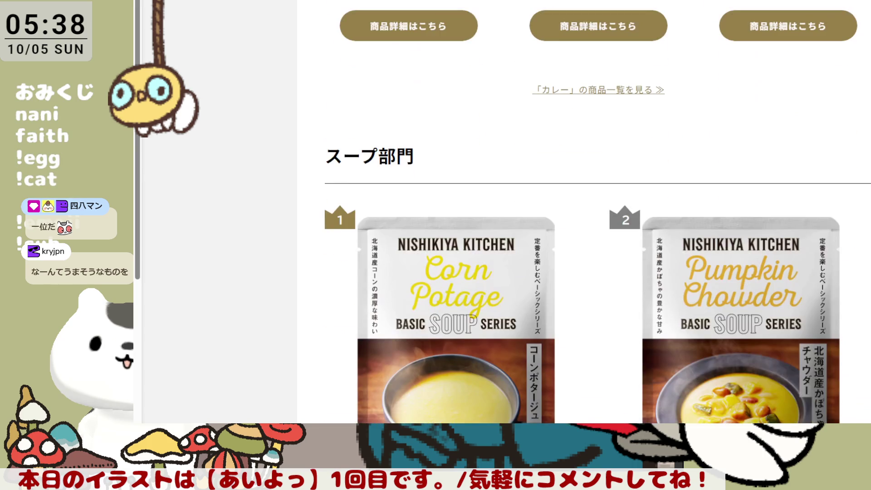
{"action": "scroll", "coordinate": [598, 212], "scroll_direction": "down", "scroll_amount": 1}
{"action": "scroll", "coordinate": [598, 212], "scroll_direction": "down", "scroll_amount": 3}
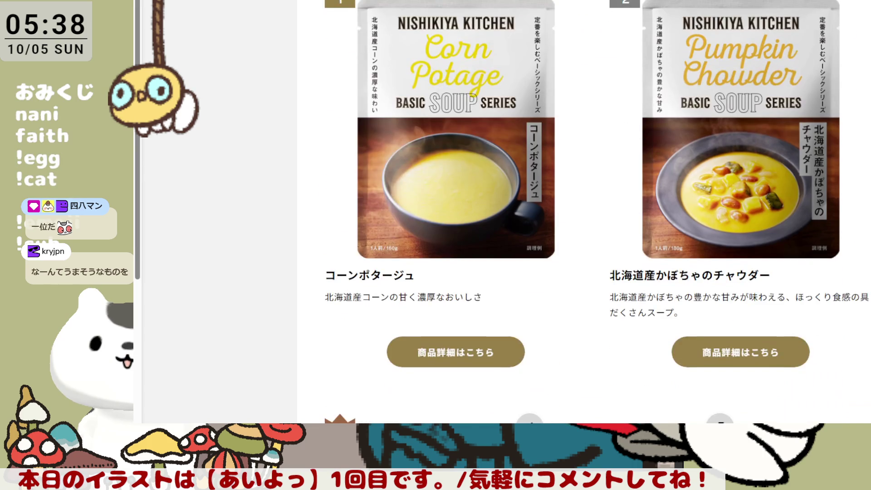
{"action": "scroll", "coordinate": [598, 211], "scroll_direction": "down", "scroll_amount": 4}
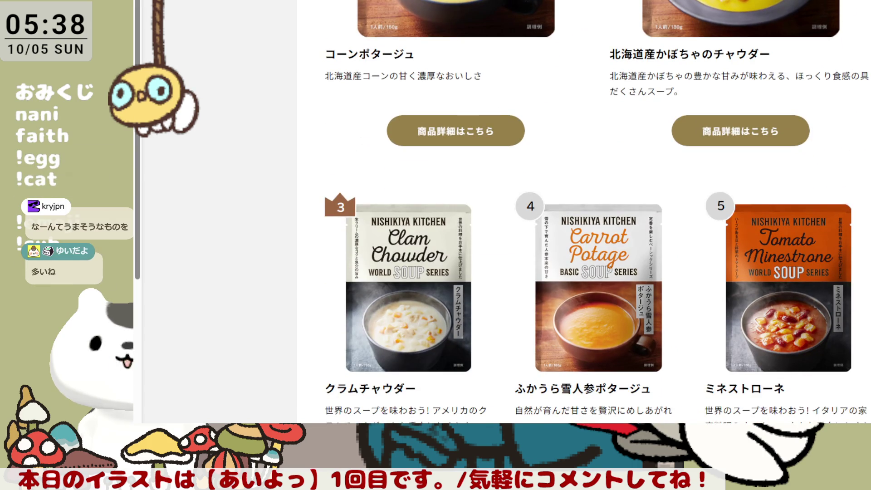
{"action": "scroll", "coordinate": [598, 212], "scroll_direction": "down", "scroll_amount": 2}
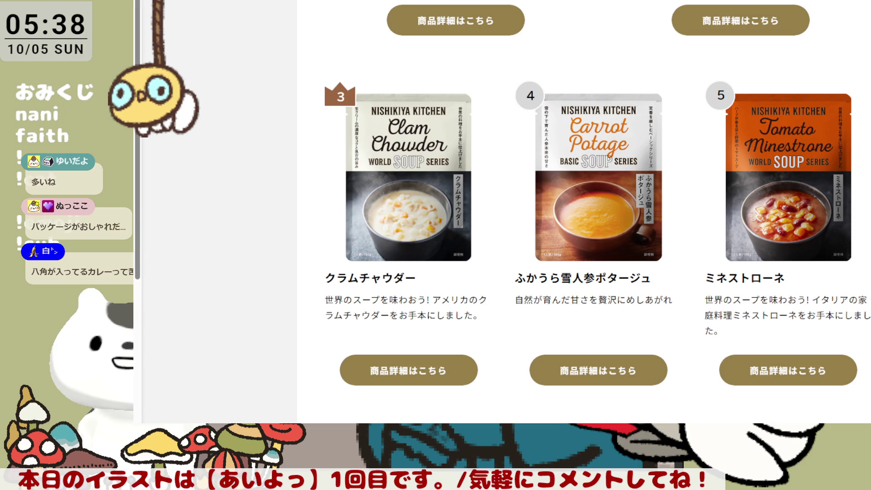
{"action": "scroll", "coordinate": [584, 208], "scroll_direction": "down", "scroll_amount": 2}
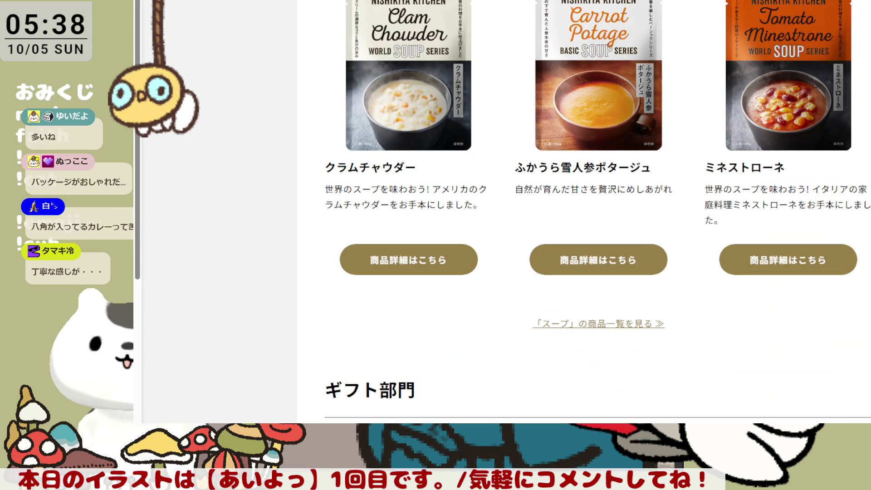
{"action": "scroll", "coordinate": [597, 212], "scroll_direction": "down", "scroll_amount": 2}
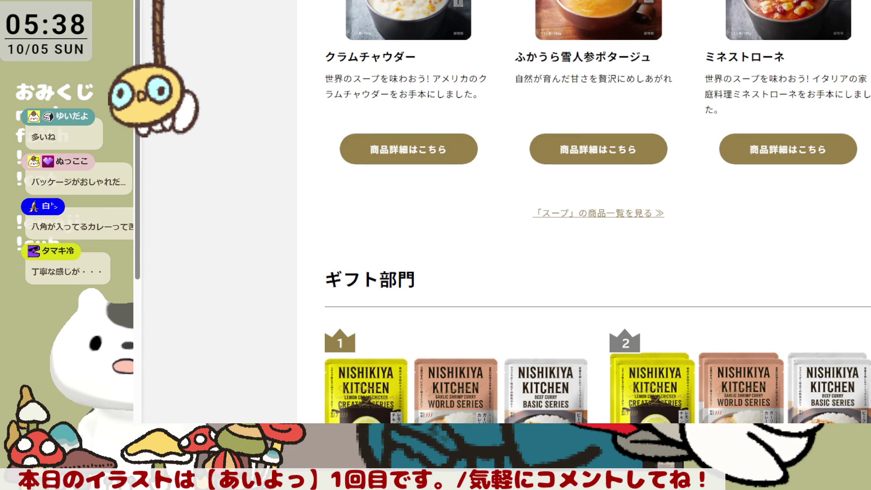
{"action": "scroll", "coordinate": [597, 211], "scroll_direction": "down", "scroll_amount": 3}
{"action": "scroll", "coordinate": [597, 212], "scroll_direction": "down", "scroll_amount": 3}
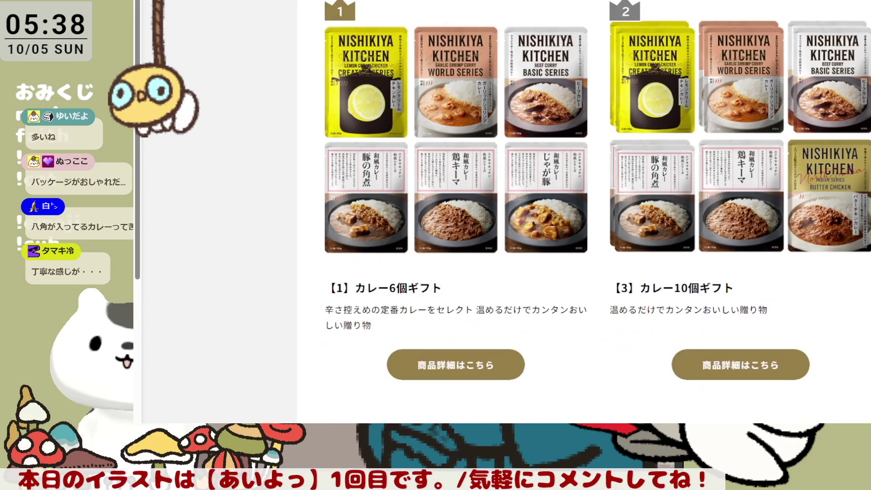
{"action": "scroll", "coordinate": [598, 212], "scroll_direction": "down", "scroll_amount": 2}
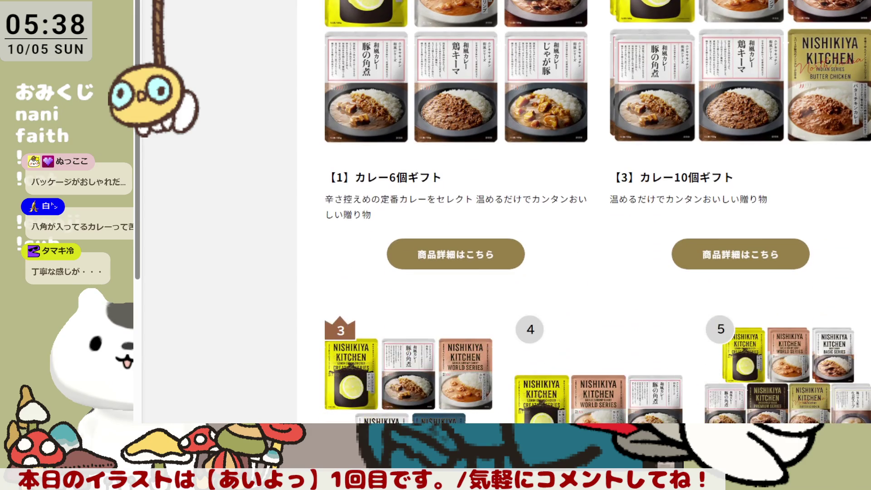
{"action": "scroll", "coordinate": [597, 212], "scroll_direction": "down", "scroll_amount": 5}
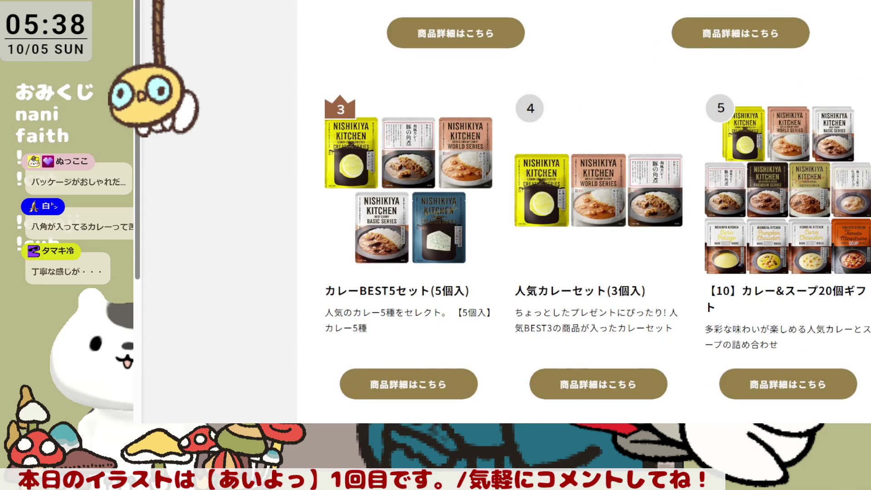
{"action": "scroll", "coordinate": [597, 212], "scroll_direction": "down", "scroll_amount": 1}
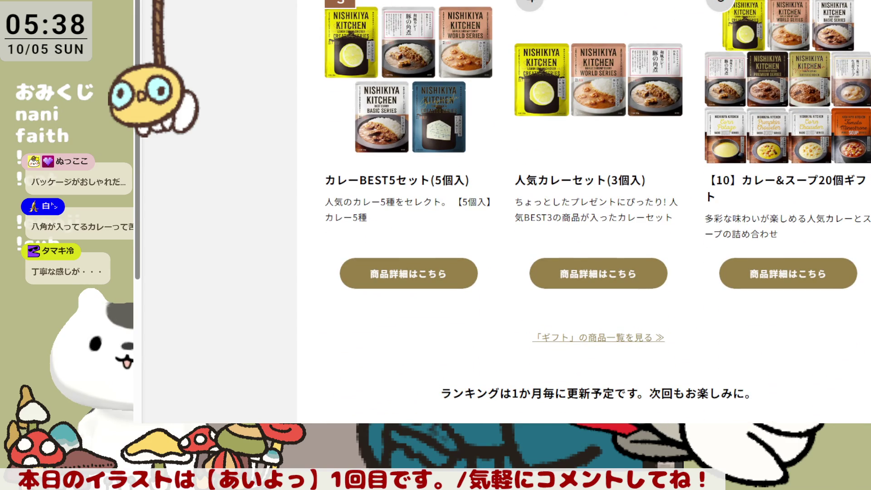
{"action": "scroll", "coordinate": [598, 211], "scroll_direction": "down", "scroll_amount": 2}
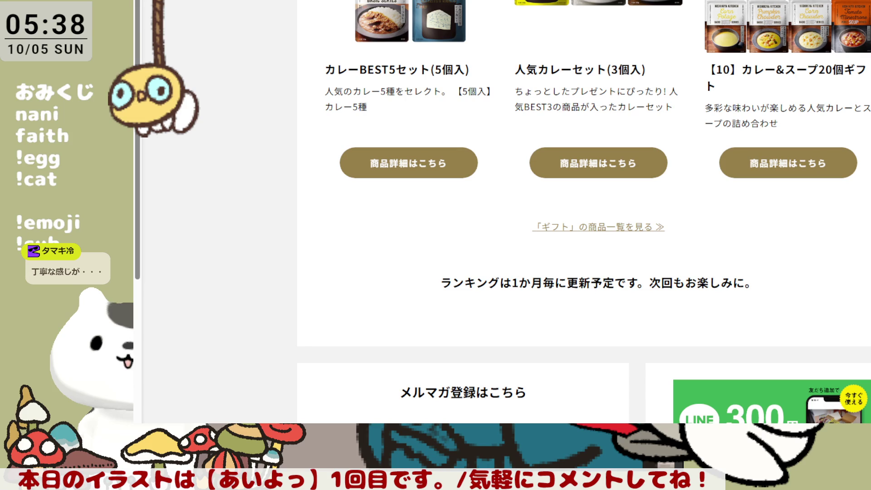
- Scroll back up to curry ranks 1–2, with pork kakuni curry first
{"action": "scroll", "coordinate": [597, 211], "scroll_direction": "up", "scroll_amount": 5}
{"action": "scroll", "coordinate": [597, 211], "scroll_direction": "up", "scroll_amount": 15}
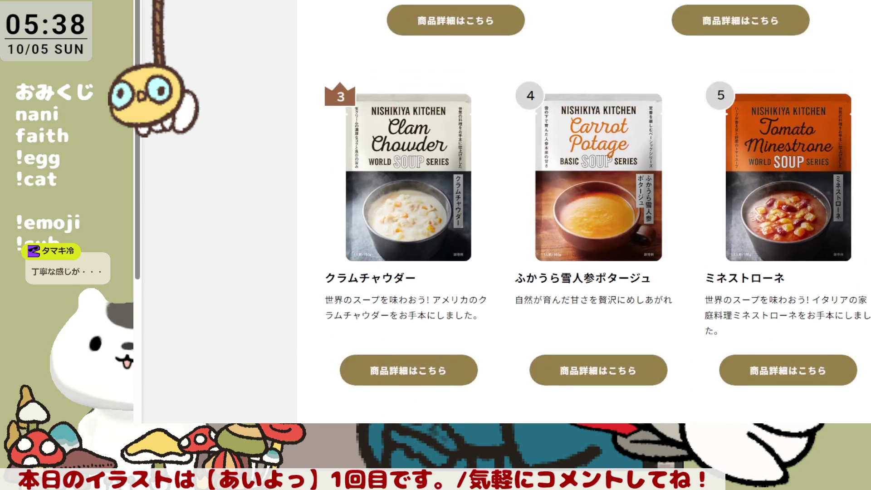
{"action": "scroll", "coordinate": [598, 211], "scroll_direction": "up", "scroll_amount": 12}
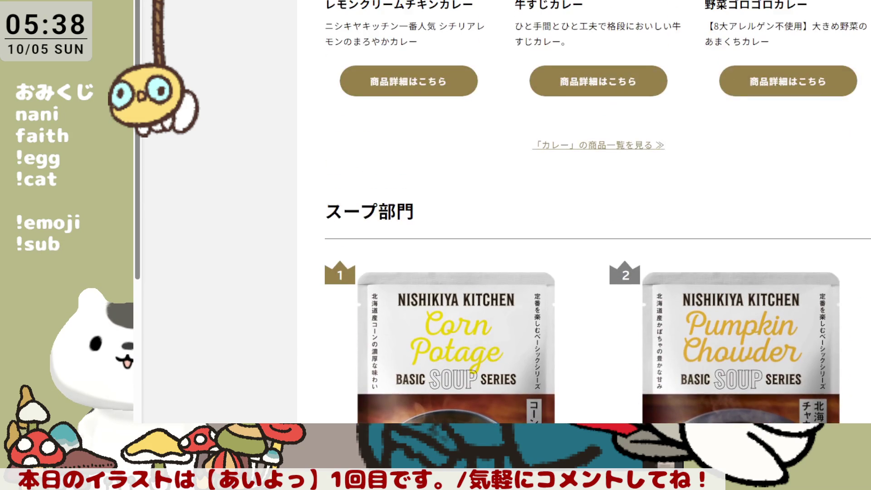
{"action": "scroll", "coordinate": [597, 212], "scroll_direction": "up", "scroll_amount": 10}
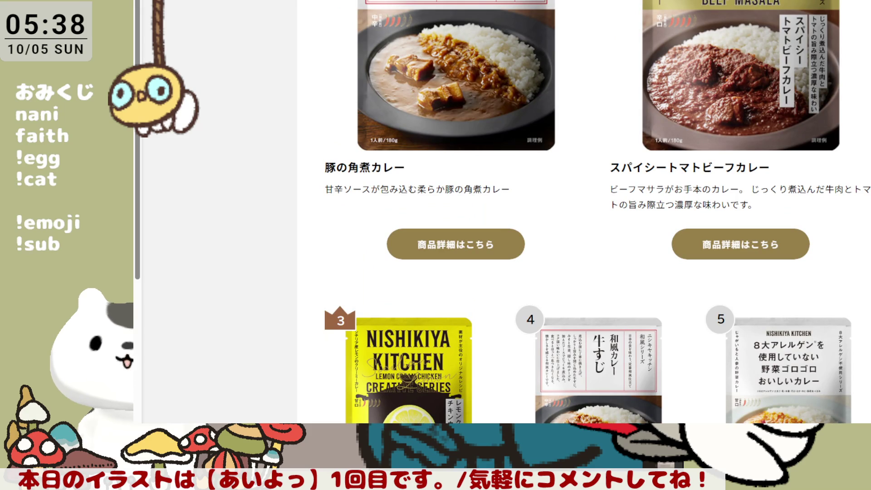
{"action": "scroll", "coordinate": [598, 211], "scroll_direction": "up", "scroll_amount": 4}
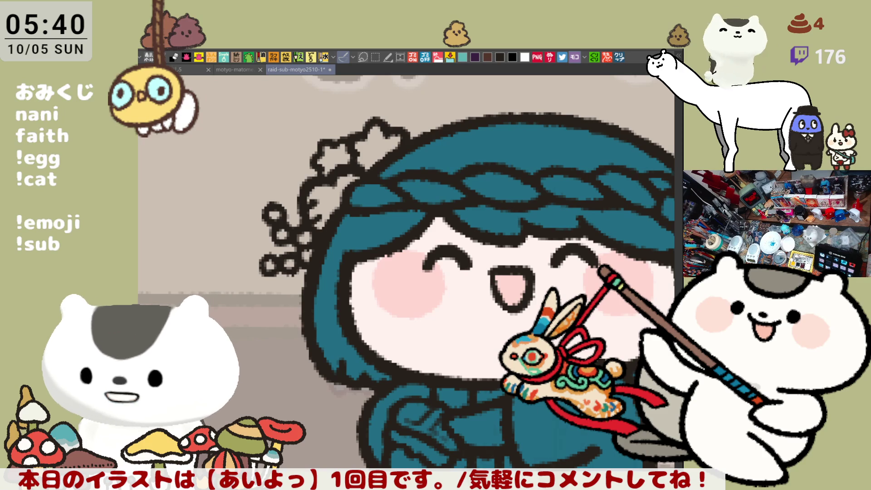
- Open the review screenshot canvas and pan across the リピートです and neighbouring review cards
{"action": "left_click", "coordinate": [618, 57]}
{"action": "scroll", "coordinate": [334, 242], "scroll_direction": "up", "scroll_amount": 4}
{"action": "scroll", "coordinate": [334, 242], "scroll_direction": "up", "scroll_amount": 2}
{"action": "mouse_move", "coordinate": [524, 272]}
{"action": "left_mouse_down"}
{"action": "mouse_move", "coordinate": [467, 273]}
{"action": "mouse_move", "coordinate": [415, 298]}
{"action": "left_mouse_up"}
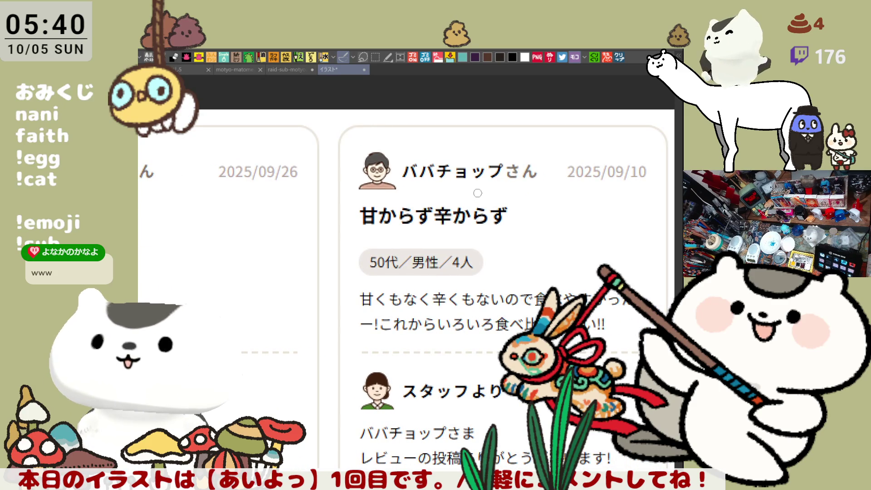
{"action": "left_click_drag", "start_coordinate": [350, 237], "coordinate": [526, 216]}
{"action": "left_click_drag", "start_coordinate": [409, 236], "coordinate": [461, 236]}
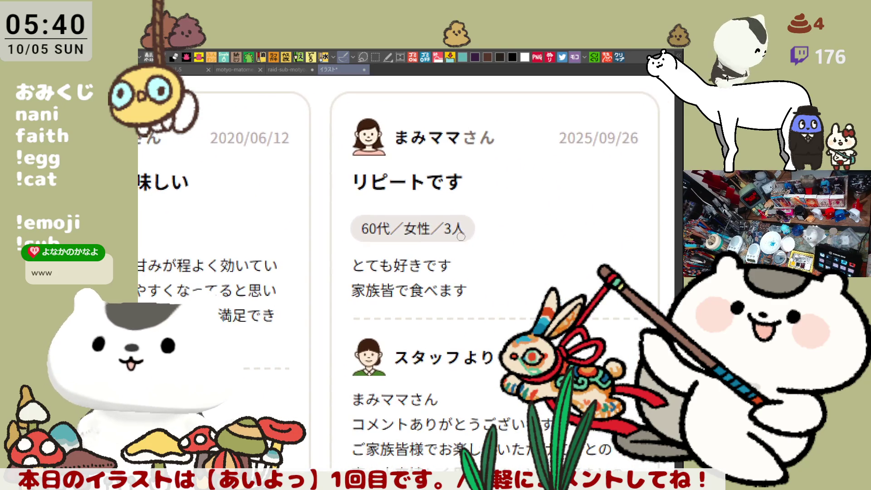
{"action": "left_click_drag", "start_coordinate": [511, 286], "coordinate": [532, 300]}
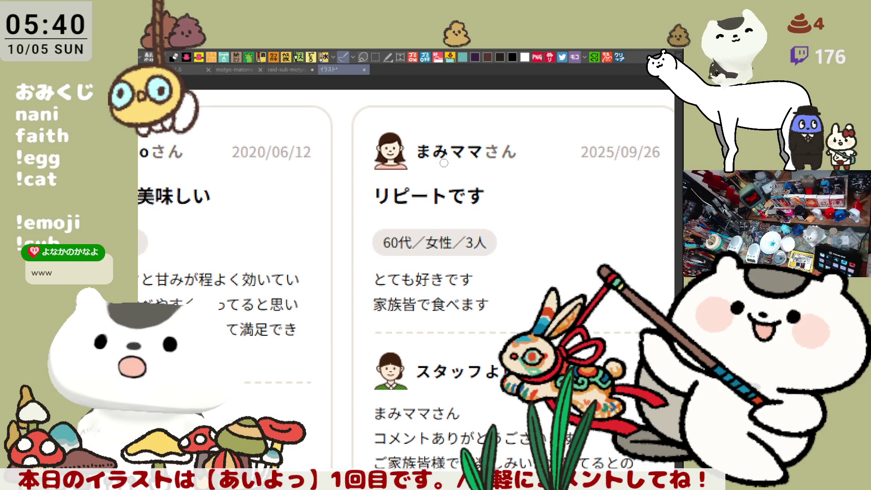
{"action": "left_click_drag", "start_coordinate": [456, 178], "coordinate": [422, 169]}
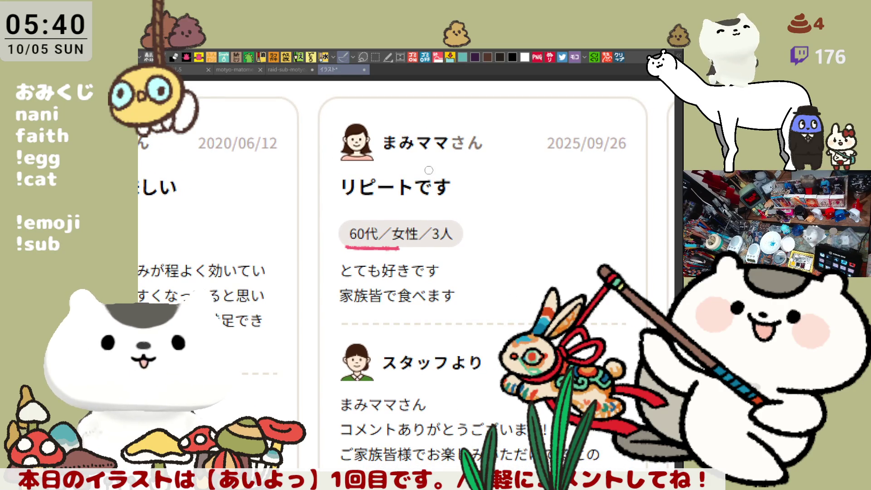
- Try pink marks on the reviewer name and 60代 tag, undo them, then circle the review text
{"action": "left_click_drag", "start_coordinate": [380, 159], "coordinate": [459, 156]}
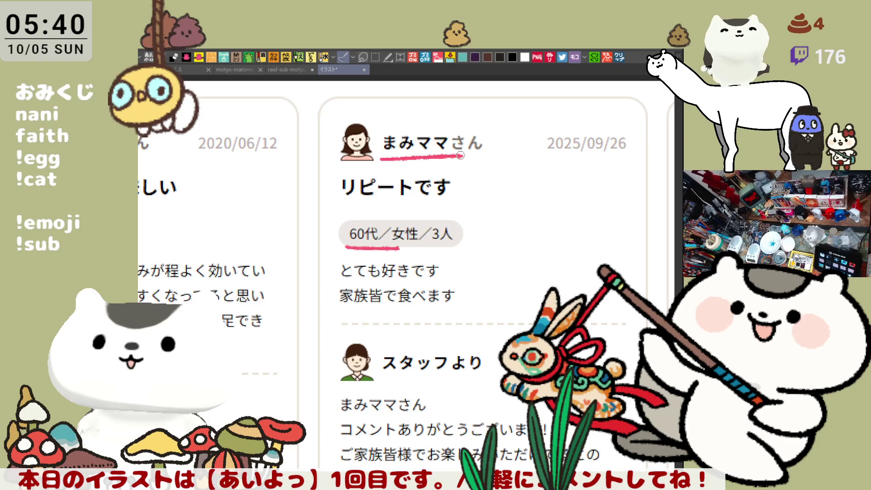
{"action": "key", "text": "ctrl+z"}
{"action": "key", "text": "ctrl+z"}
{"action": "mouse_move", "coordinate": [375, 158]}
{"action": "left_mouse_down"}
{"action": "mouse_move", "coordinate": [509, 162]}
{"action": "mouse_move", "coordinate": [501, 160]}
{"action": "left_mouse_up"}
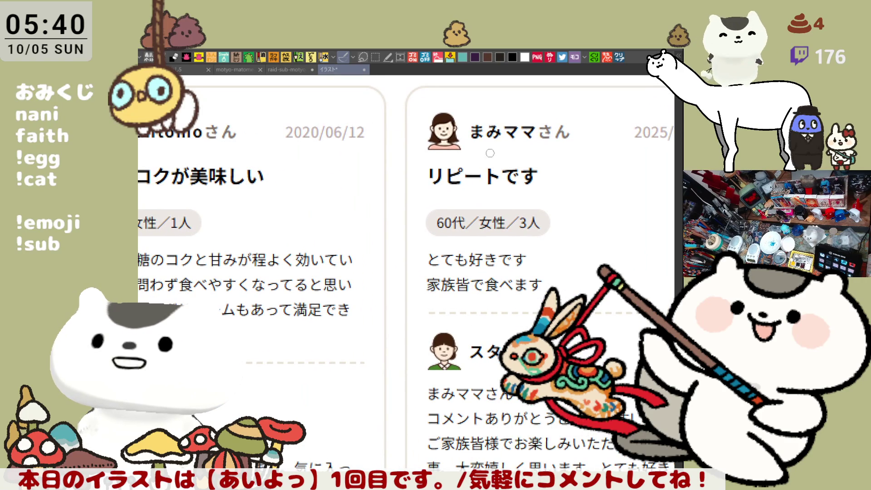
{"action": "left_click_drag", "start_coordinate": [485, 161], "coordinate": [448, 124]}
{"action": "mouse_move", "coordinate": [409, 208]}
{"action": "left_mouse_down"}
{"action": "mouse_move", "coordinate": [391, 164]}
{"action": "mouse_move", "coordinate": [399, 207]}
{"action": "left_mouse_up"}
{"action": "key", "text": "ctrl+z"}
{"action": "scroll", "coordinate": [454, 204], "scroll_direction": "up", "scroll_amount": 3}
{"action": "left_click_drag", "start_coordinate": [415, 174], "coordinate": [504, 175]}
{"action": "key", "text": "ctrl+z"}
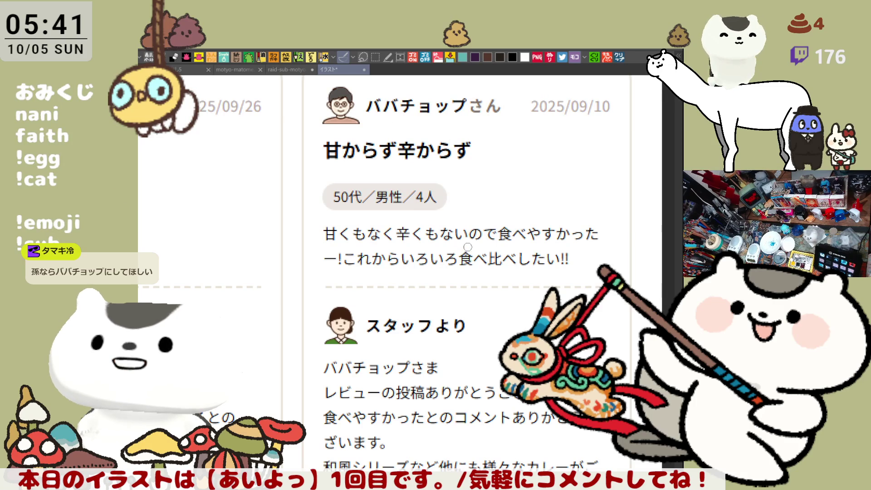
{"action": "mouse_move", "coordinate": [316, 267]}
{"action": "left_mouse_down"}
{"action": "mouse_move", "coordinate": [307, 229]}
{"action": "mouse_move", "coordinate": [605, 208]}
{"action": "mouse_move", "coordinate": [625, 275]}
{"action": "mouse_move", "coordinate": [329, 287]}
{"action": "mouse_move", "coordinate": [304, 277]}
{"action": "mouse_move", "coordinate": [305, 233]}
{"action": "mouse_move", "coordinate": [472, 215]}
{"action": "mouse_move", "coordinate": [629, 227]}
{"action": "mouse_move", "coordinate": [619, 273]}
{"action": "mouse_move", "coordinate": [318, 277]}
{"action": "left_mouse_up"}
- Undo the review loop, then circle the staff reply's smiley emoticon and ★ in pink
{"action": "key", "text": "ctrl+z"}
{"action": "scroll", "coordinate": [419, 263], "scroll_direction": "down", "scroll_amount": 5}
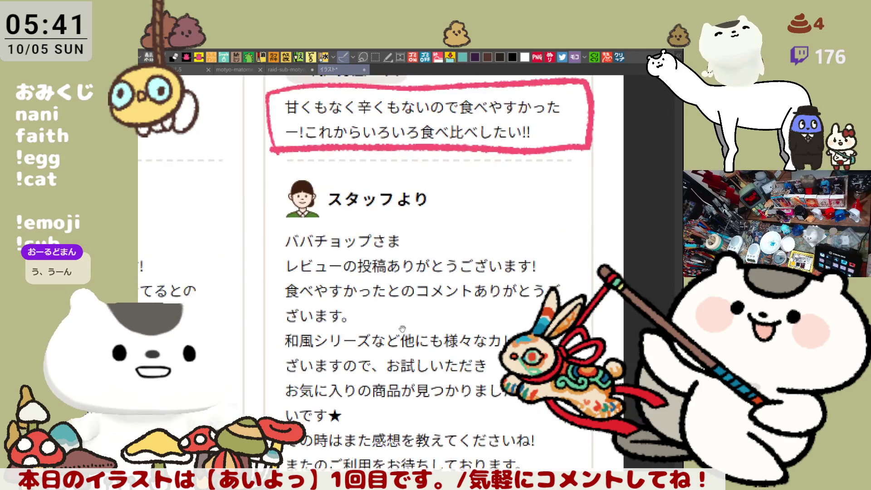
{"action": "mouse_move", "coordinate": [419, 263]}
{"action": "left_mouse_down"}
{"action": "mouse_move", "coordinate": [440, 273]}
{"action": "mouse_move", "coordinate": [521, 227]}
{"action": "mouse_move", "coordinate": [455, 268]}
{"action": "mouse_move", "coordinate": [523, 296]}
{"action": "left_mouse_up"}
{"action": "left_click_drag", "start_coordinate": [333, 266], "coordinate": [393, 267]}
{"action": "key", "text": "ctrl+z"}
{"action": "mouse_move", "coordinate": [338, 269]}
{"action": "left_mouse_down"}
{"action": "mouse_move", "coordinate": [399, 234]}
{"action": "mouse_move", "coordinate": [341, 268]}
{"action": "left_mouse_up"}
{"action": "mouse_move", "coordinate": [553, 322]}
{"action": "left_mouse_down"}
{"action": "mouse_move", "coordinate": [439, 280]}
{"action": "mouse_move", "coordinate": [474, 302]}
{"action": "mouse_move", "coordinate": [451, 290]}
{"action": "left_mouse_up"}
{"action": "mouse_move", "coordinate": [260, 296]}
{"action": "left_mouse_down"}
{"action": "mouse_move", "coordinate": [440, 327]}
{"action": "mouse_move", "coordinate": [615, 327]}
{"action": "left_mouse_up"}
- Try pink loops on the 和風なコクが美味しい review and its staff reply, undoing both
{"action": "mouse_move", "coordinate": [332, 355]}
{"action": "left_mouse_down"}
{"action": "mouse_move", "coordinate": [458, 361]}
{"action": "mouse_move", "coordinate": [468, 395]}
{"action": "left_mouse_up"}
{"action": "scroll", "coordinate": [447, 353], "scroll_direction": "up", "scroll_amount": 1}
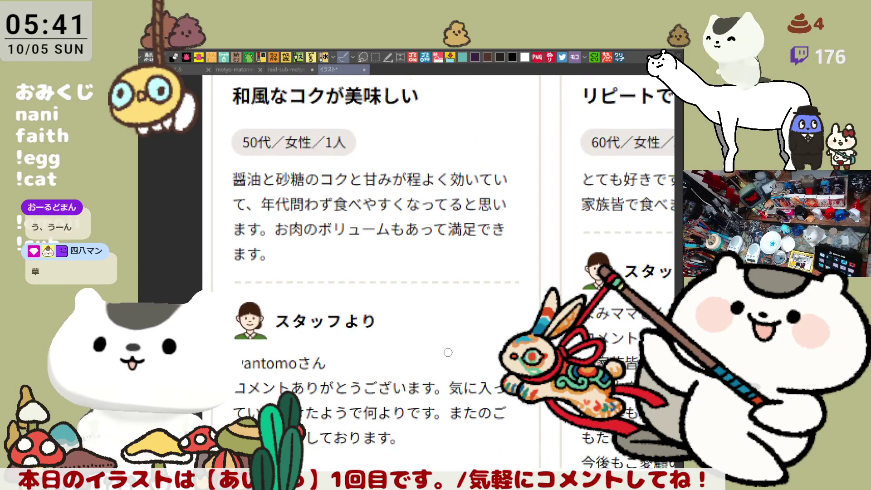
{"action": "left_click_drag", "start_coordinate": [467, 362], "coordinate": [459, 328]}
{"action": "mouse_move", "coordinate": [215, 229]}
{"action": "left_mouse_down"}
{"action": "mouse_move", "coordinate": [208, 130]}
{"action": "mouse_move", "coordinate": [534, 181]}
{"action": "mouse_move", "coordinate": [488, 123]}
{"action": "left_mouse_up"}
{"action": "key", "text": "ctrl+z"}
{"action": "mouse_move", "coordinate": [181, 248]}
{"action": "left_mouse_down"}
{"action": "mouse_move", "coordinate": [175, 272]}
{"action": "mouse_move", "coordinate": [448, 270]}
{"action": "left_mouse_up"}
{"action": "key", "text": "ctrl+z"}
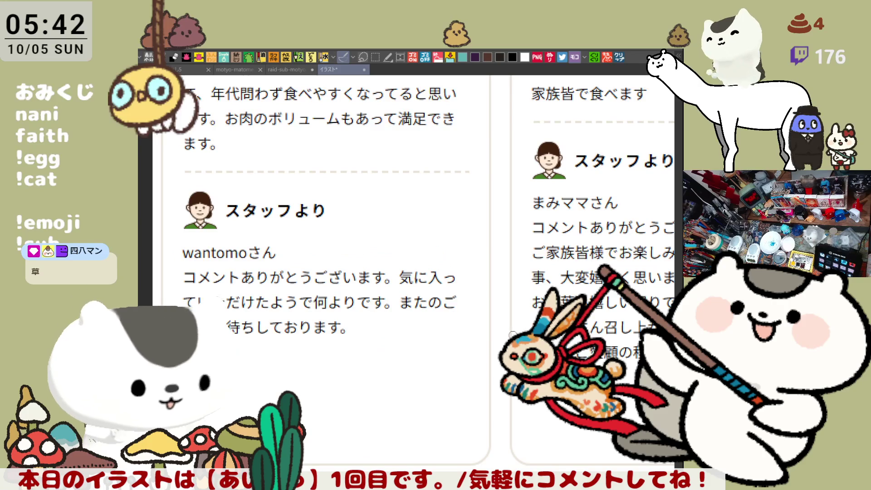
- Circle the リピートです review and reply, pan to the パパチョップ card, and close the page
{"action": "scroll", "coordinate": [483, 249], "scroll_direction": "down", "scroll_amount": 2}
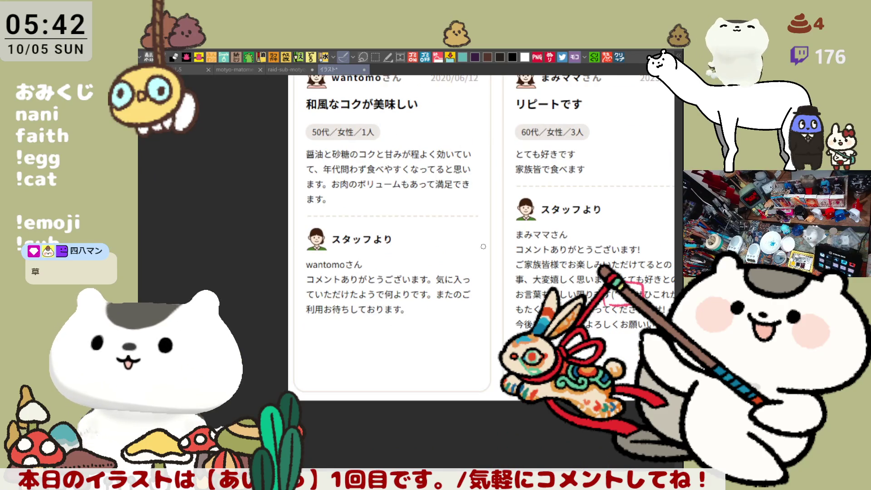
{"action": "left_click_drag", "start_coordinate": [483, 246], "coordinate": [281, 271]}
{"action": "mouse_move", "coordinate": [324, 211]}
{"action": "left_mouse_down"}
{"action": "mouse_move", "coordinate": [327, 167]}
{"action": "mouse_move", "coordinate": [317, 200]}
{"action": "left_mouse_up"}
{"action": "mouse_move", "coordinate": [327, 250]}
{"action": "left_mouse_down"}
{"action": "mouse_move", "coordinate": [439, 400]}
{"action": "mouse_move", "coordinate": [411, 240]}
{"action": "left_mouse_up"}
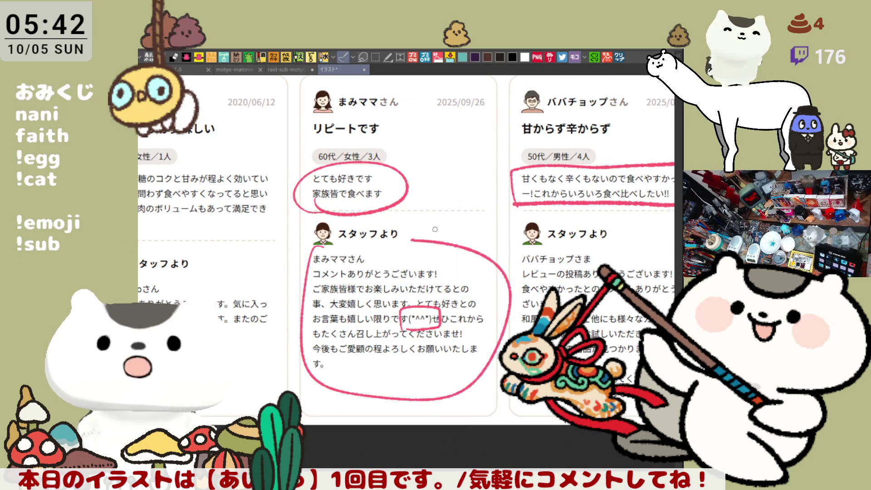
{"action": "left_click_drag", "start_coordinate": [314, 269], "coordinate": [461, 259]}
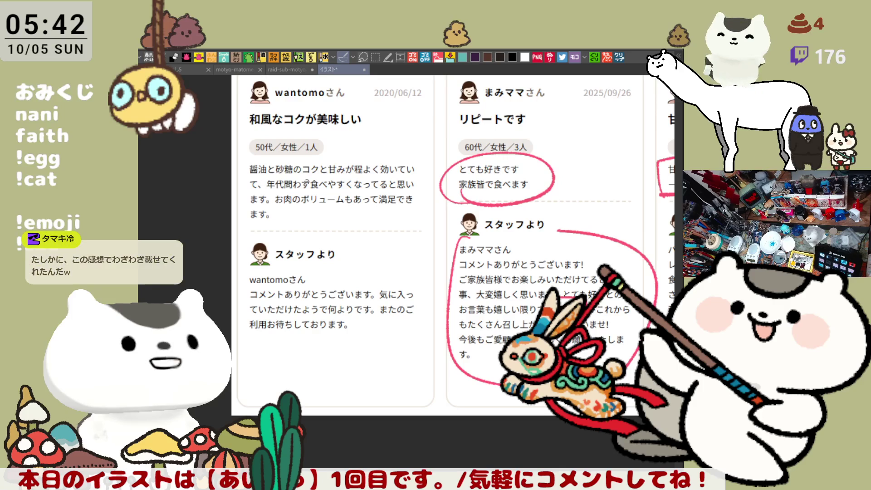
{"action": "left_click_drag", "start_coordinate": [378, 345], "coordinate": [347, 320]}
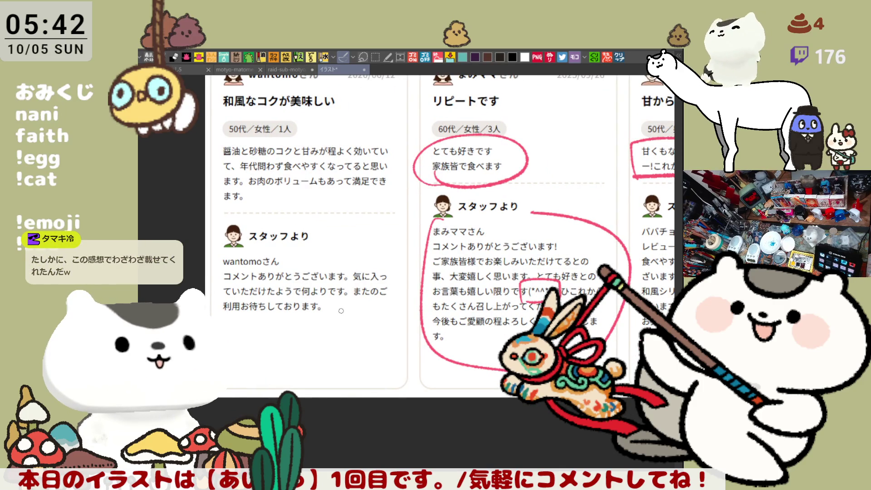
{"action": "left_click_drag", "start_coordinate": [475, 174], "coordinate": [362, 172]}
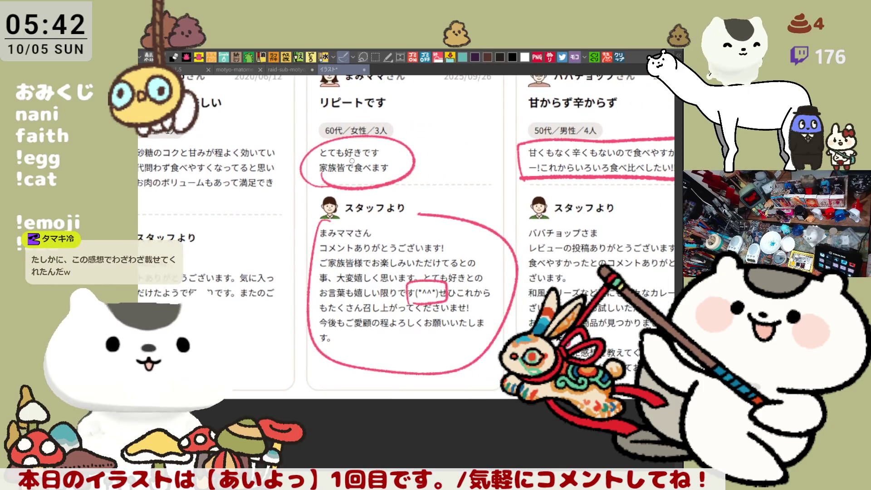
{"action": "left_click", "coordinate": [365, 68]}
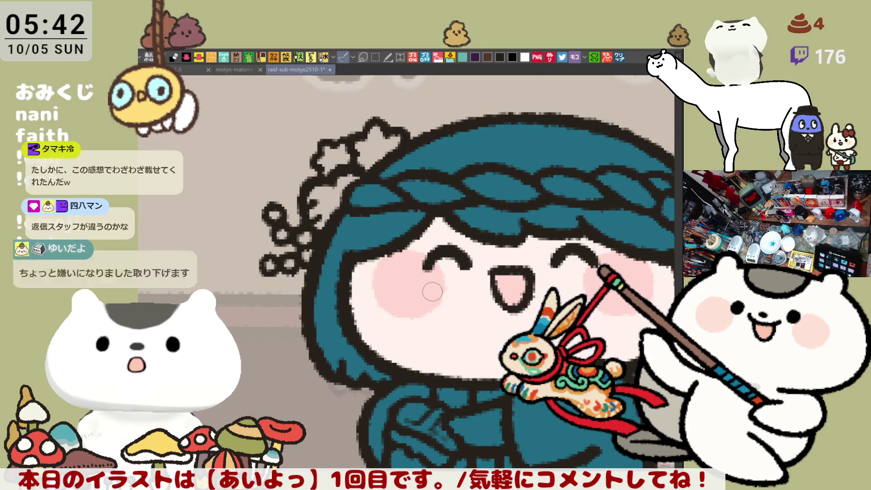
- Scroll and pan around the chef illustration to look over the character's face
{"action": "scroll", "coordinate": [413, 262], "scroll_direction": "down", "scroll_amount": 2}
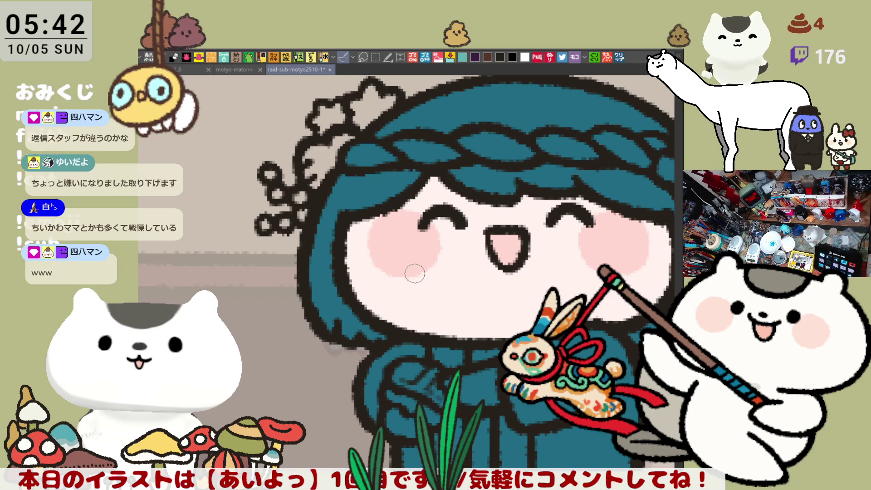
{"action": "left_click_drag", "start_coordinate": [446, 265], "coordinate": [398, 298]}
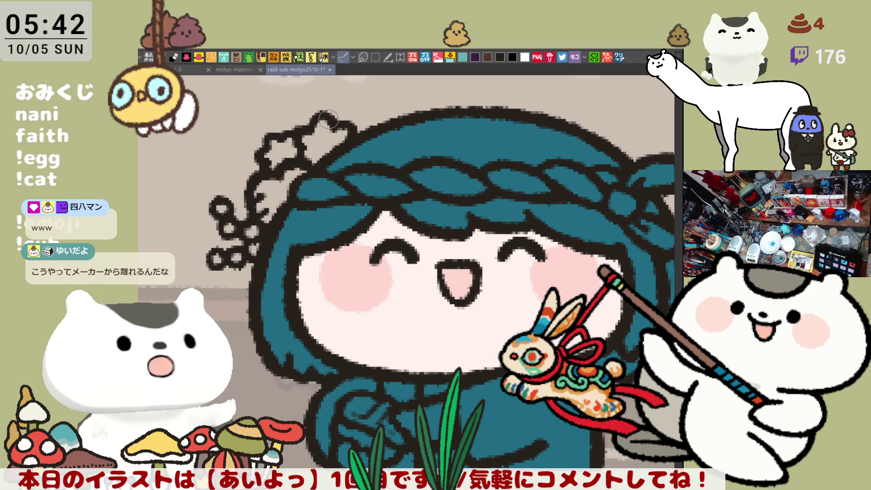
{"action": "mouse_move", "coordinate": [431, 222]}
{"action": "left_mouse_down"}
{"action": "mouse_move", "coordinate": [448, 241]}
{"action": "mouse_move", "coordinate": [439, 196]}
{"action": "left_mouse_up"}
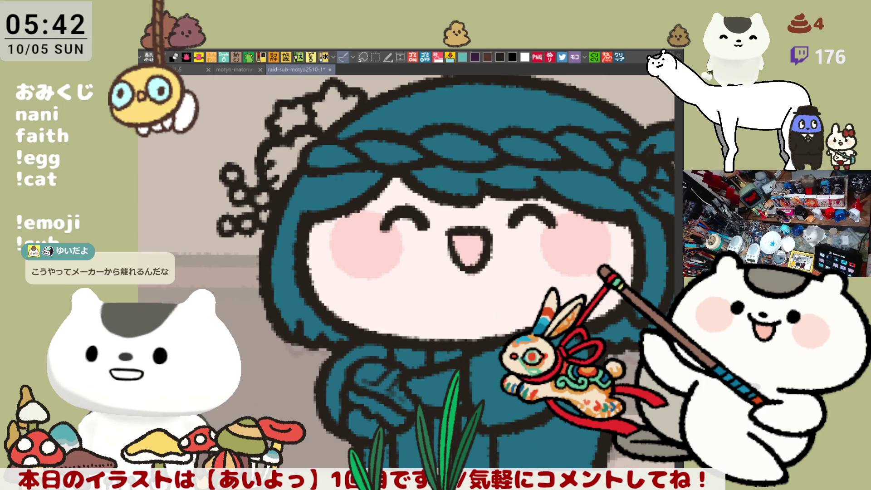
{"action": "left_click_drag", "start_coordinate": [555, 352], "coordinate": [517, 331]}
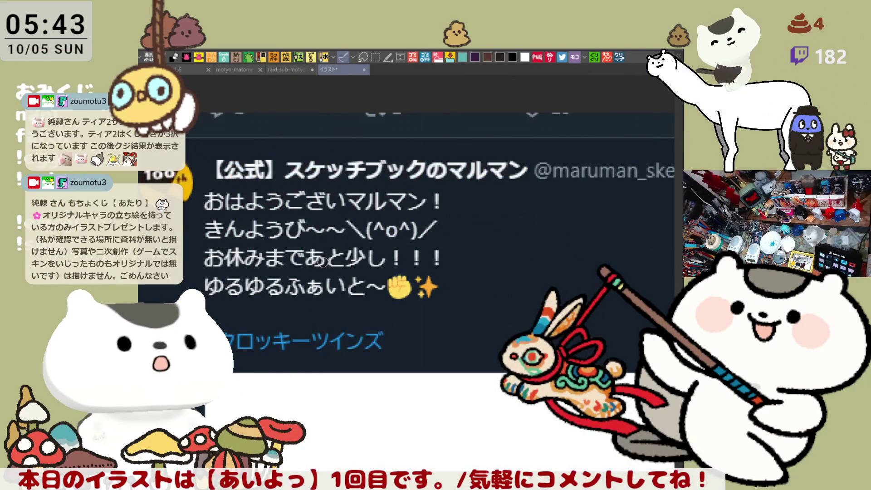
- Pan through the Maruman tweet image up to the きんようび lines, then close the screenshot document
{"action": "left_click_drag", "start_coordinate": [352, 319], "coordinate": [388, 273]}
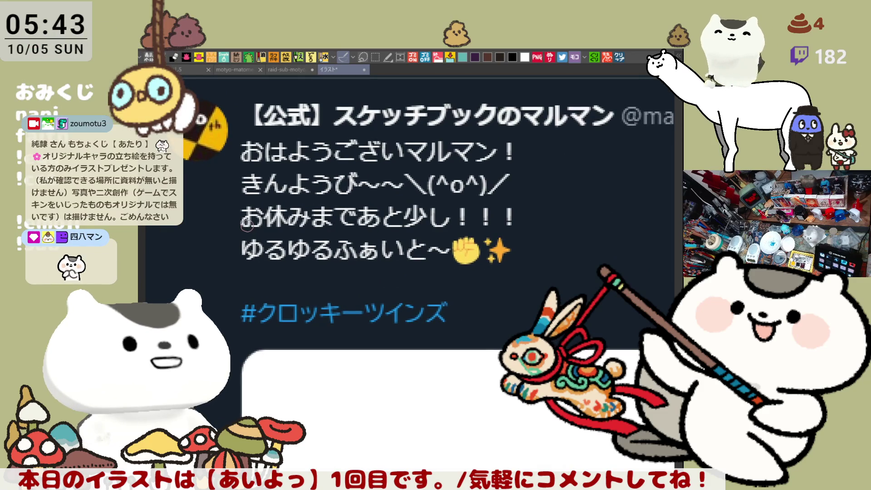
{"action": "scroll", "coordinate": [344, 256], "scroll_direction": "down", "scroll_amount": 1}
{"action": "scroll", "coordinate": [343, 258], "scroll_direction": "down", "scroll_amount": 1}
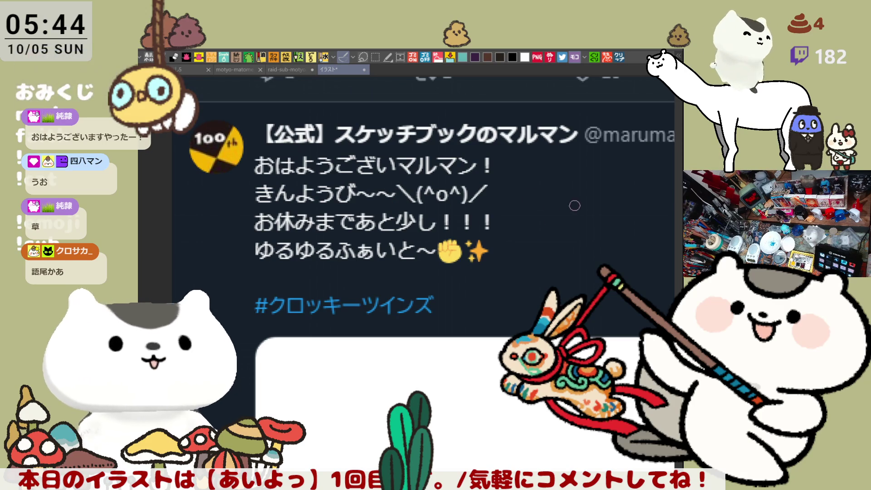
{"action": "scroll", "coordinate": [413, 245], "scroll_direction": "down", "scroll_amount": 3}
{"action": "scroll", "coordinate": [489, 342], "scroll_direction": "up", "scroll_amount": 4}
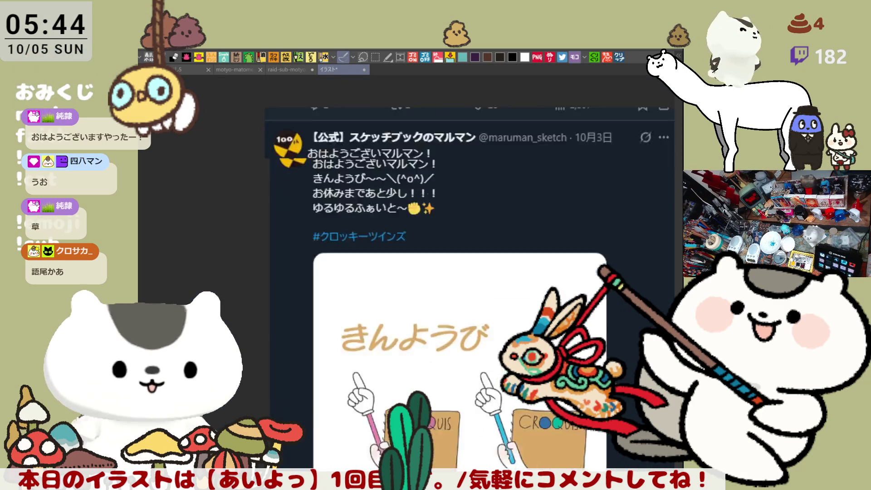
{"action": "scroll", "coordinate": [450, 325], "scroll_direction": "down", "scroll_amount": 2}
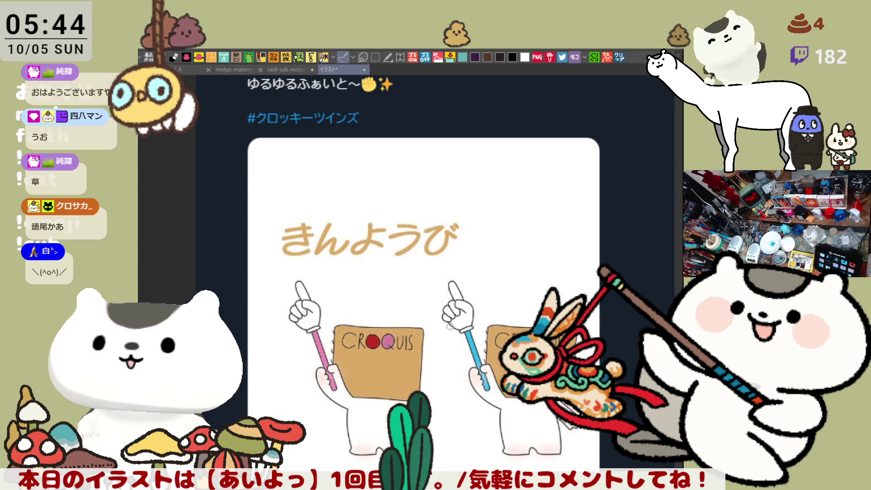
{"action": "scroll", "coordinate": [449, 325], "scroll_direction": "up", "scroll_amount": 1}
{"action": "left_click_drag", "start_coordinate": [494, 264], "coordinate": [494, 364]}
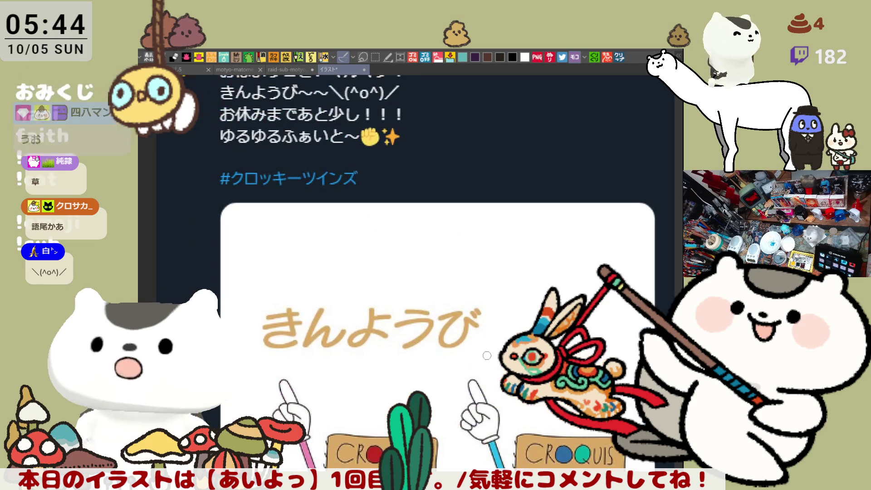
{"action": "left_click", "coordinate": [365, 69]}
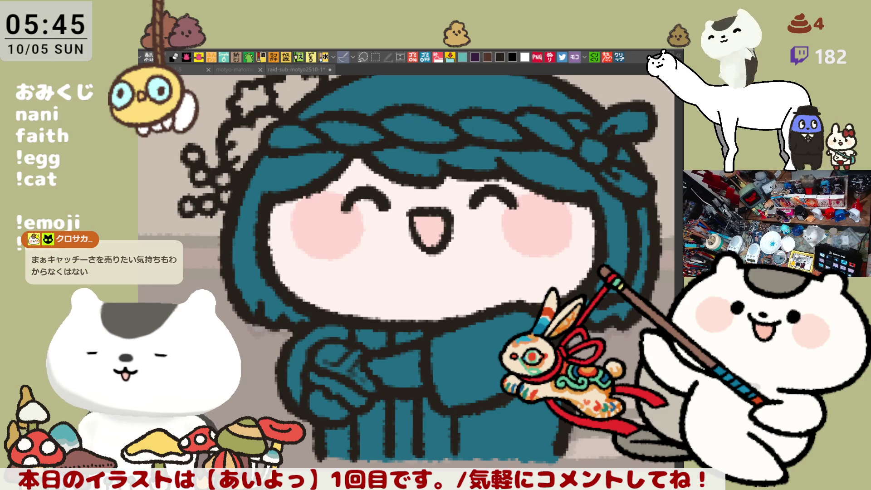
- Zoom out to the whole chef and fill the top of her hair grey
{"action": "key", "text": "ctrl+0"}
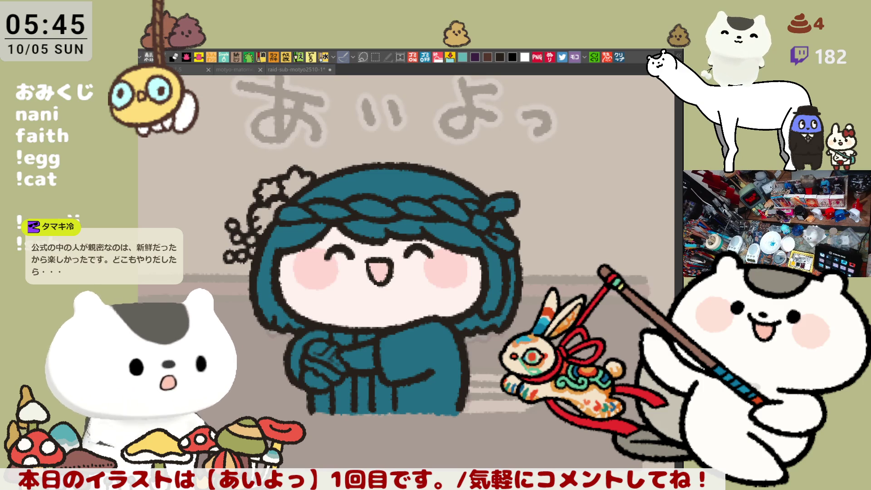
{"action": "left_click", "coordinate": [368, 265]}
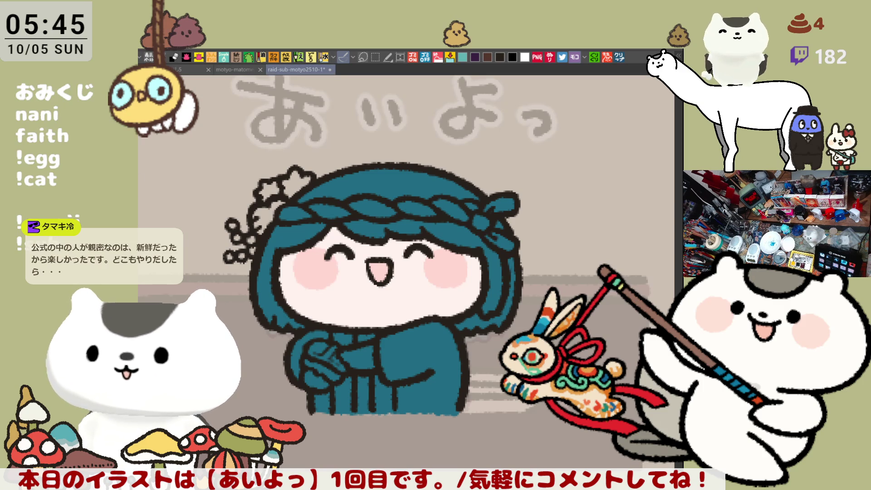
{"action": "left_click", "coordinate": [414, 185]}
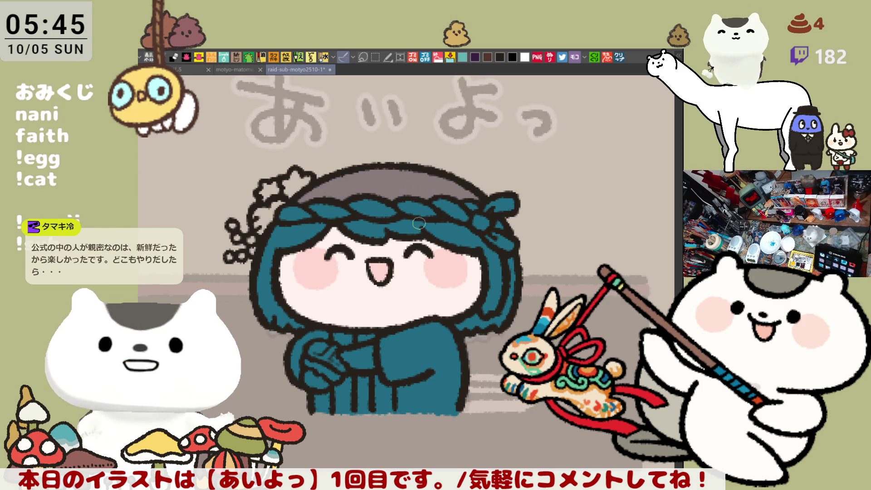
- Fill the chef's bangs grey and tint the left and right hair ends pink
{"action": "left_click", "coordinate": [416, 227]}
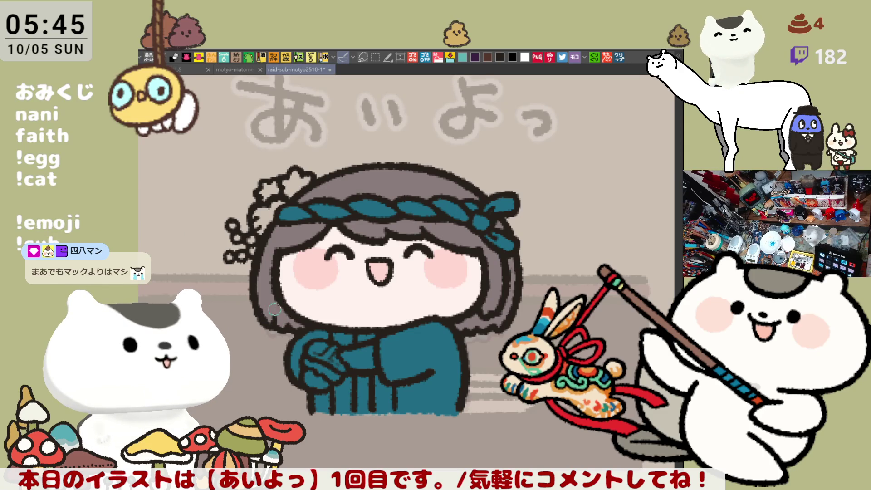
{"action": "left_click_drag", "start_coordinate": [279, 320], "coordinate": [288, 313]}
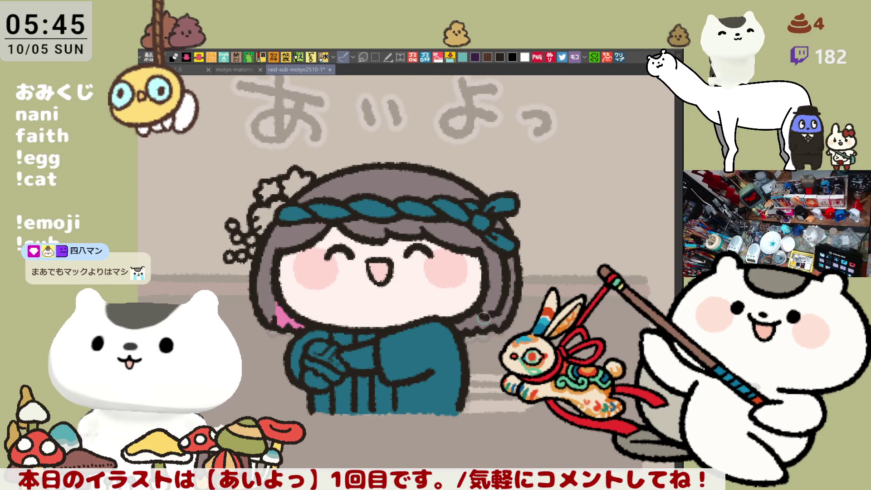
{"action": "left_click_drag", "start_coordinate": [482, 320], "coordinate": [471, 323]}
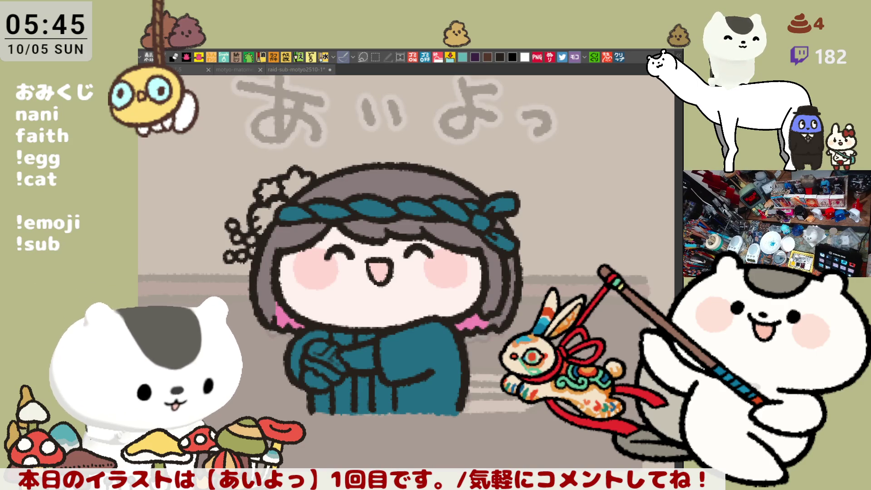
- Try a wavy outline above the chef's head, then undo it
{"action": "left_click", "coordinate": [374, 183]}
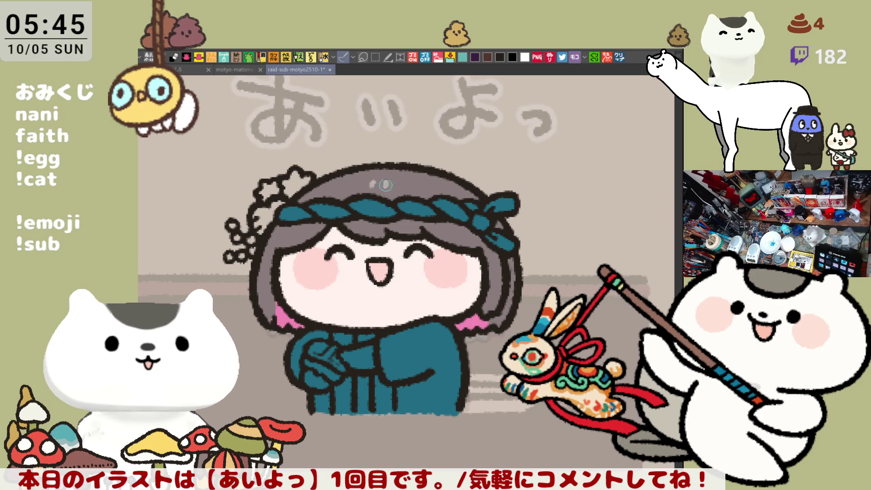
{"action": "scroll", "coordinate": [433, 213], "scroll_direction": "up", "scroll_amount": 1}
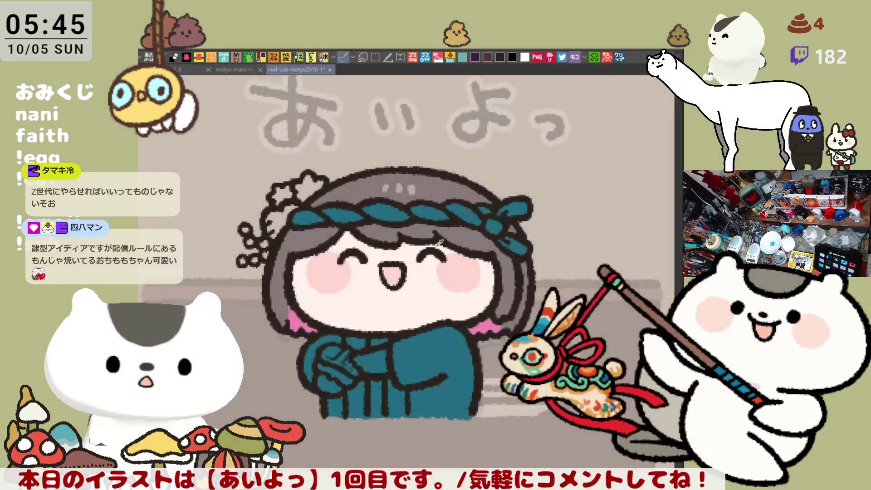
{"action": "mouse_move", "coordinate": [297, 200]}
{"action": "left_mouse_down"}
{"action": "mouse_move", "coordinate": [320, 152]}
{"action": "mouse_move", "coordinate": [403, 144]}
{"action": "mouse_move", "coordinate": [490, 174]}
{"action": "left_mouse_up"}
{"action": "key", "text": "ctrl+z"}
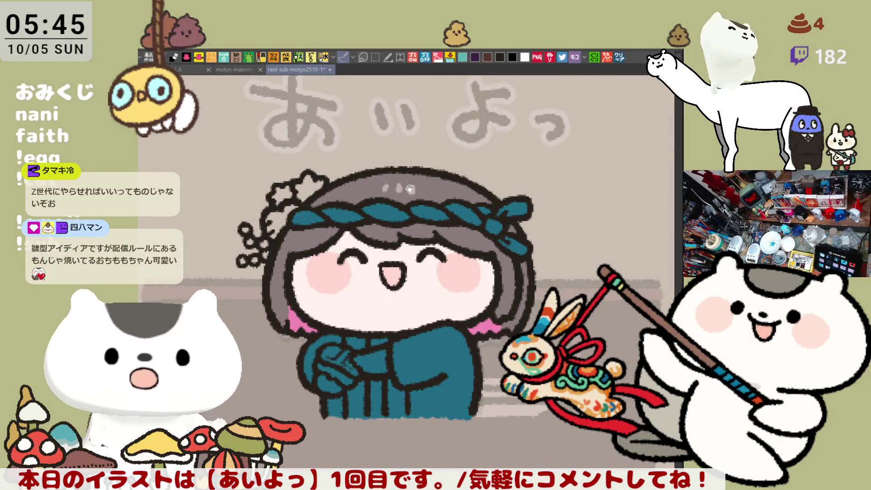
{"action": "scroll", "coordinate": [411, 221], "scroll_direction": "up", "scroll_amount": 3}
{"action": "scroll", "coordinate": [411, 221], "scroll_direction": "down", "scroll_amount": 4}
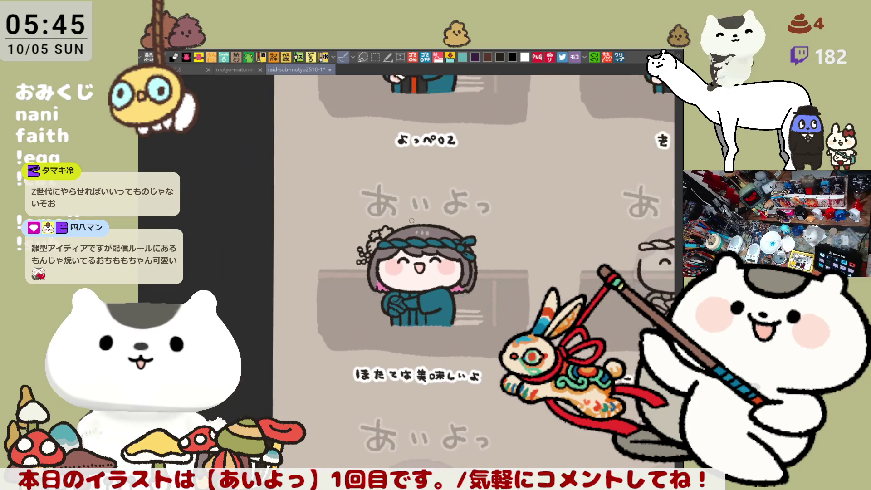
{"action": "scroll", "coordinate": [466, 255], "scroll_direction": "up", "scroll_amount": 5}
{"action": "scroll", "coordinate": [466, 254], "scroll_direction": "up", "scroll_amount": 10}
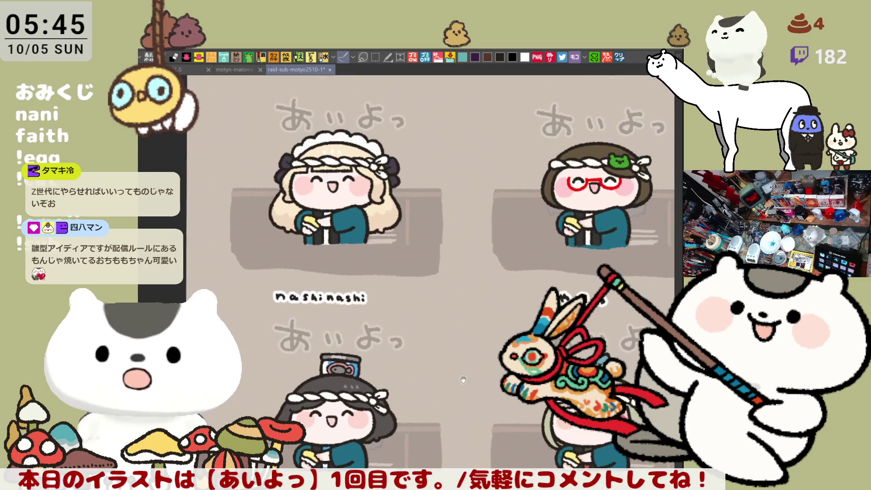
{"action": "scroll", "coordinate": [394, 329], "scroll_direction": "down", "scroll_amount": 2}
{"action": "scroll", "coordinate": [395, 280], "scroll_direction": "up", "scroll_amount": 3}
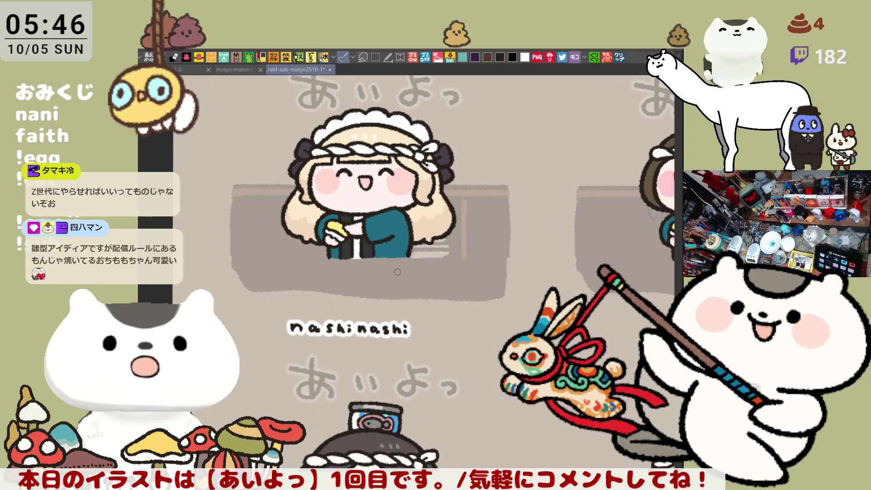
{"action": "scroll", "coordinate": [415, 418], "scroll_direction": "down", "scroll_amount": 10}
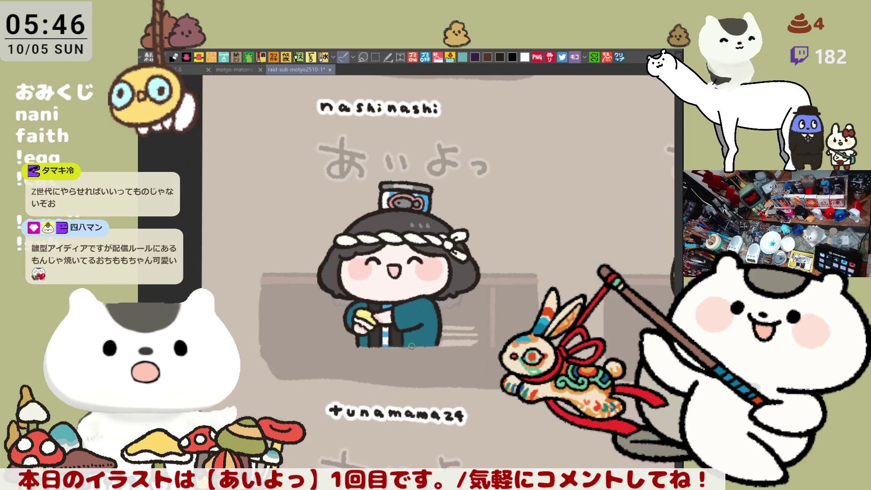
{"action": "scroll", "coordinate": [410, 403], "scroll_direction": "down", "scroll_amount": 5}
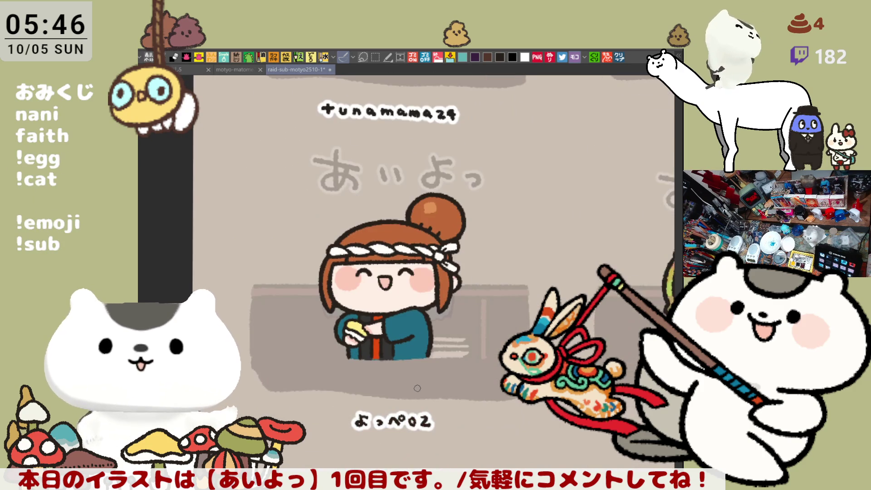
{"action": "scroll", "coordinate": [415, 391], "scroll_direction": "down", "scroll_amount": 4}
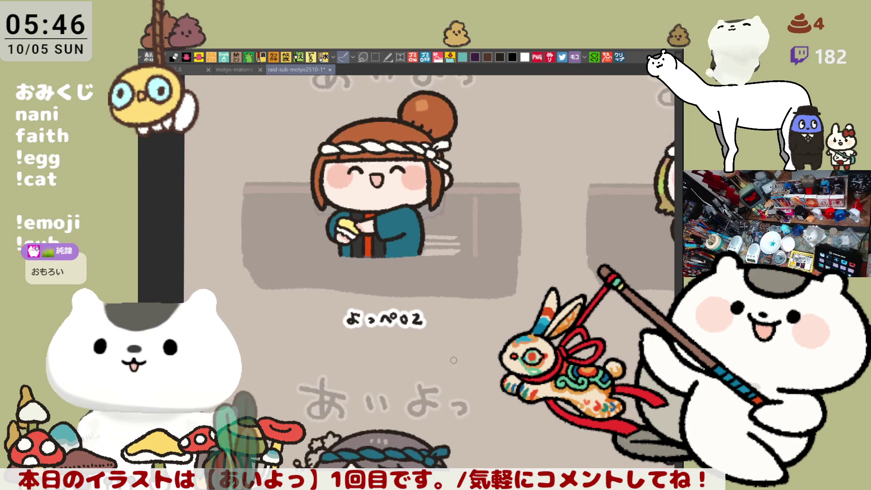
{"action": "scroll", "coordinate": [409, 401], "scroll_direction": "down", "scroll_amount": 7}
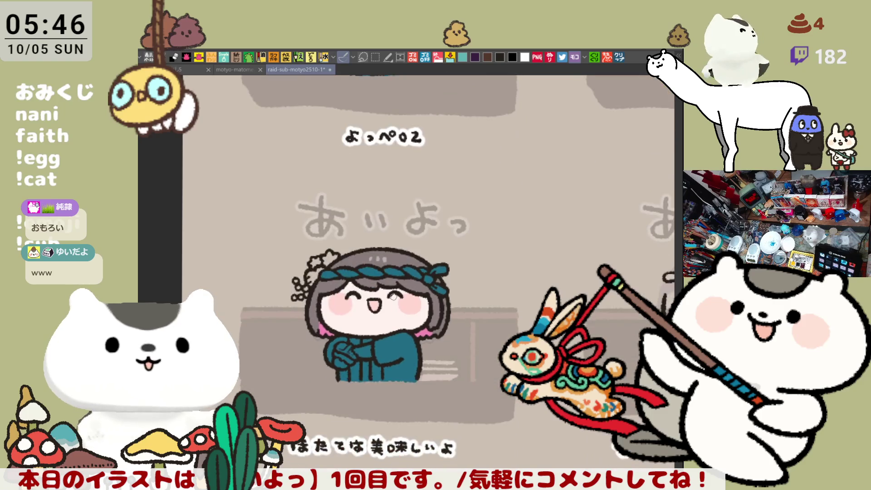
{"action": "scroll", "coordinate": [393, 297], "scroll_direction": "up", "scroll_amount": 2}
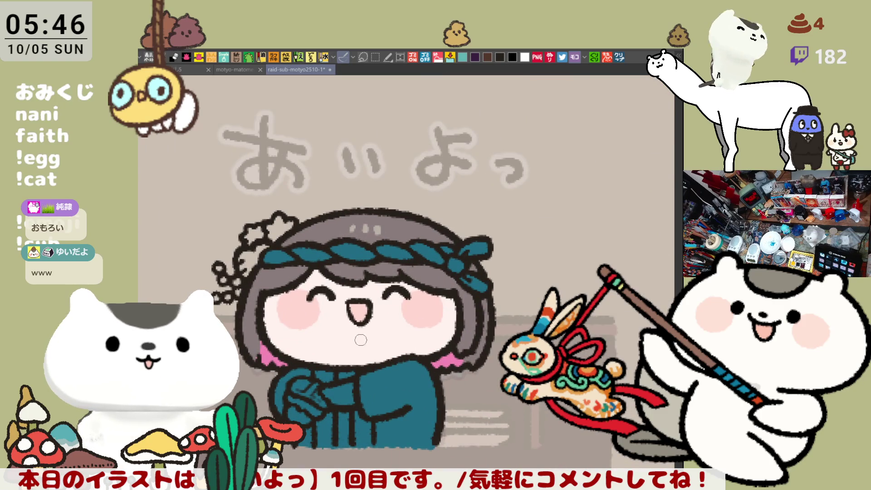
{"action": "left_click_drag", "start_coordinate": [394, 386], "coordinate": [402, 336]}
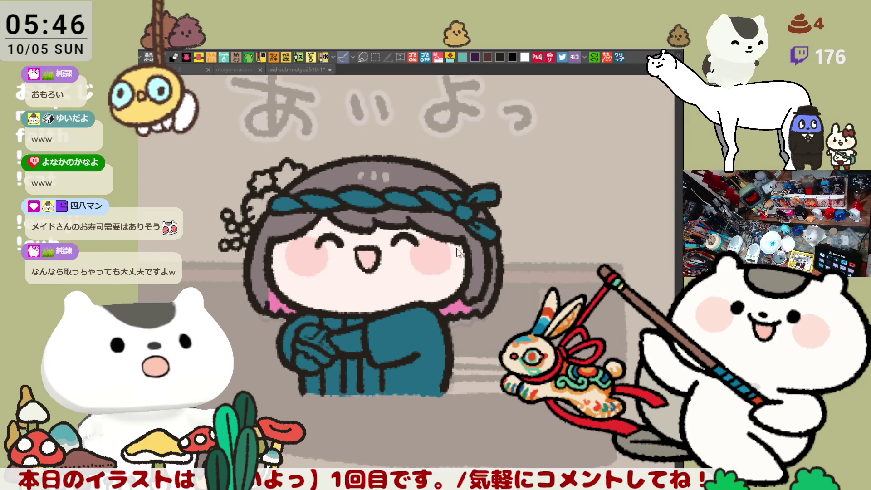
- Fill the hair ornament light blue and the stars beside the headband pink and mint green
{"action": "left_click", "coordinate": [453, 277]}
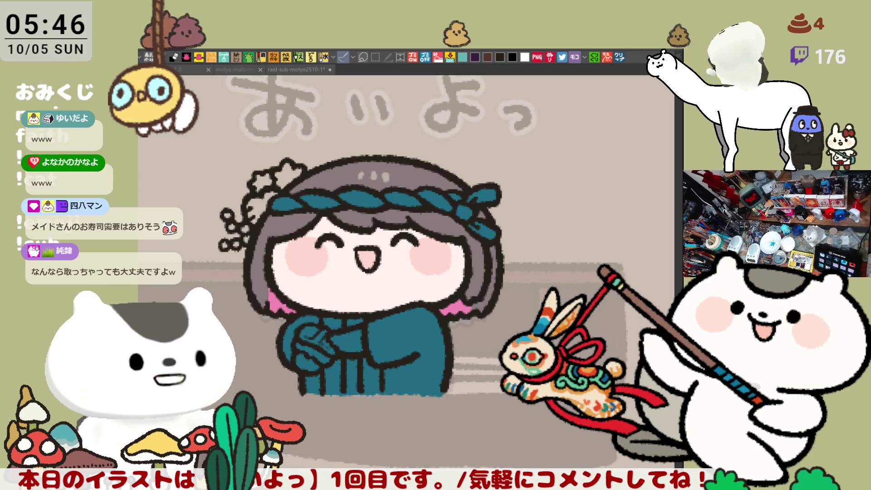
{"action": "left_click", "coordinate": [272, 196]}
{"action": "left_click", "coordinate": [263, 204]}
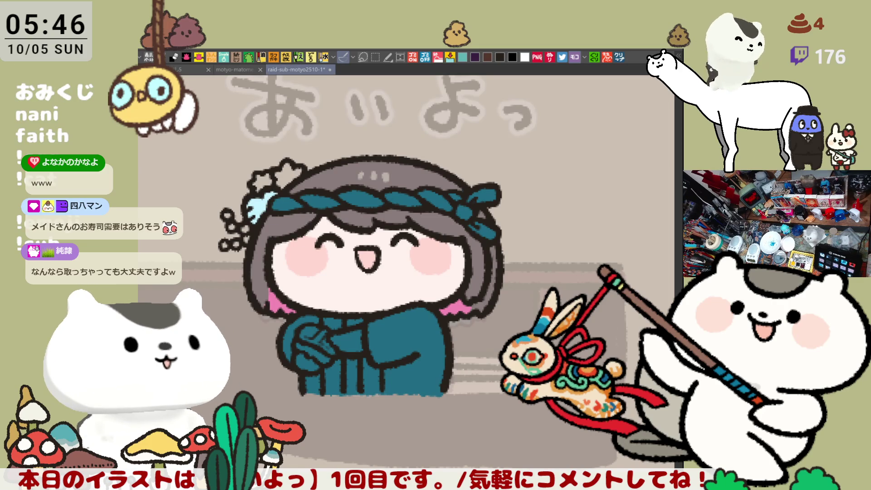
{"action": "left_click", "coordinate": [296, 191]}
{"action": "left_click", "coordinate": [290, 173]}
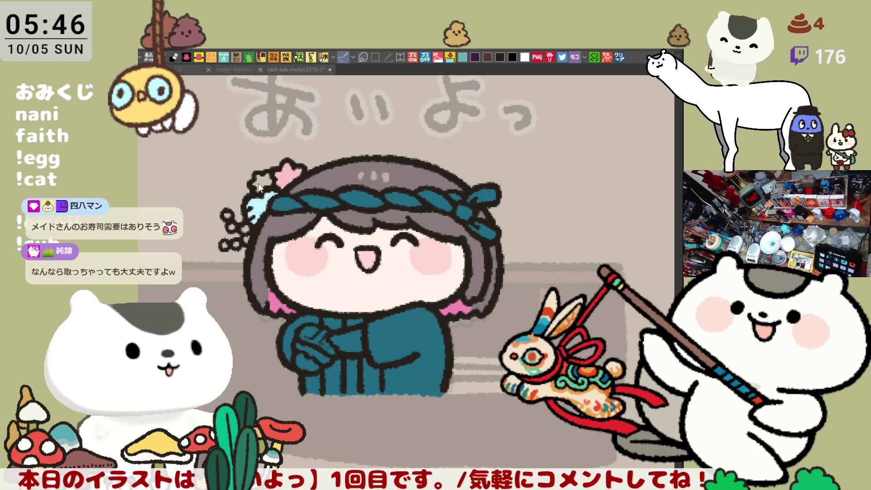
{"action": "left_click", "coordinate": [272, 182]}
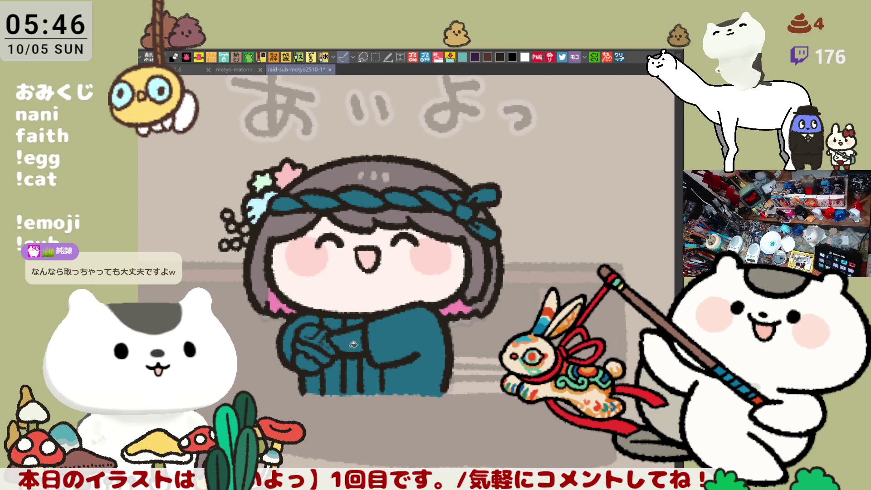
- Look over the row of coloured chefs, then re-centre on the whole chef cell
{"action": "scroll", "coordinate": [433, 336], "scroll_direction": "down", "scroll_amount": 3}
{"action": "scroll", "coordinate": [433, 336], "scroll_direction": "down", "scroll_amount": 5}
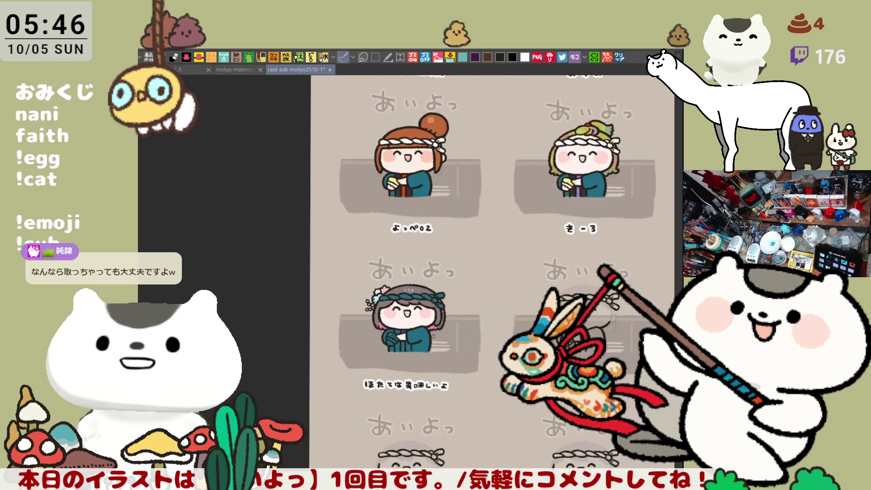
{"action": "mouse_move", "coordinate": [425, 350]}
{"action": "left_mouse_down"}
{"action": "mouse_move", "coordinate": [396, 327]}
{"action": "mouse_move", "coordinate": [333, 343]}
{"action": "mouse_move", "coordinate": [317, 336]}
{"action": "mouse_move", "coordinate": [386, 378]}
{"action": "left_mouse_up"}
{"action": "scroll", "coordinate": [386, 378], "scroll_direction": "up", "scroll_amount": 5}
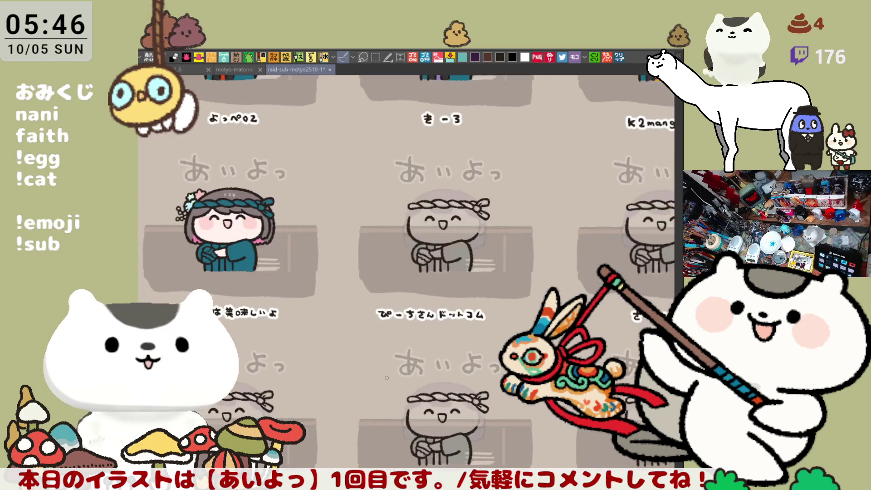
{"action": "left_click_drag", "start_coordinate": [335, 191], "coordinate": [462, 343]}
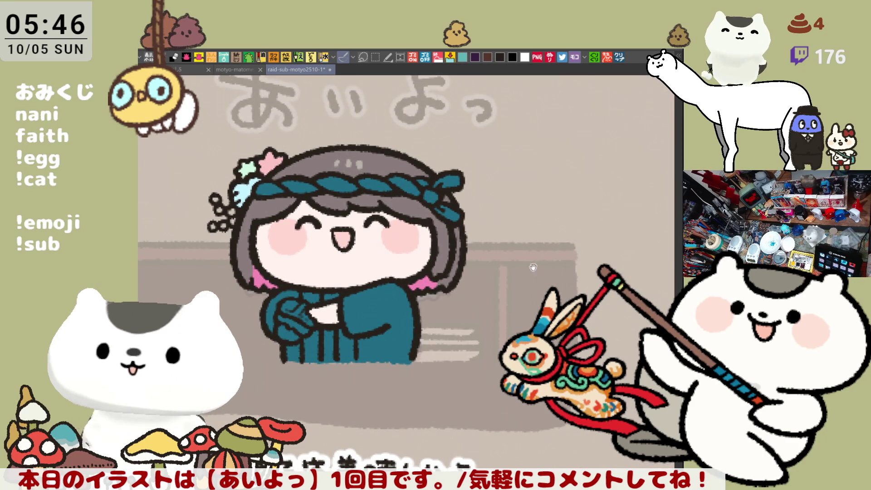
- Paint the twisted headband rope white and fill the neck and robe opening dark
{"action": "mouse_move", "coordinate": [340, 205]}
{"action": "left_mouse_down"}
{"action": "mouse_move", "coordinate": [426, 196]}
{"action": "mouse_move", "coordinate": [460, 200]}
{"action": "mouse_move", "coordinate": [477, 214]}
{"action": "mouse_move", "coordinate": [495, 198]}
{"action": "mouse_move", "coordinate": [498, 230]}
{"action": "mouse_move", "coordinate": [482, 226]}
{"action": "left_mouse_up"}
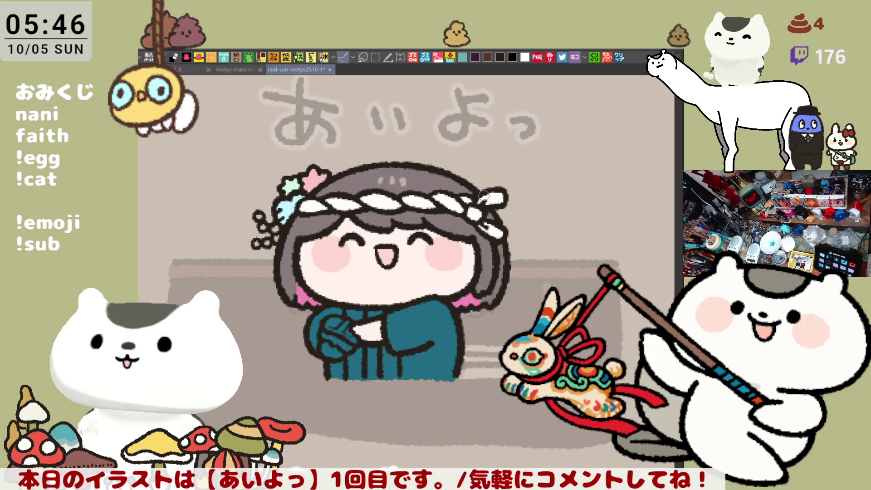
{"action": "left_click_drag", "start_coordinate": [478, 205], "coordinate": [504, 171]}
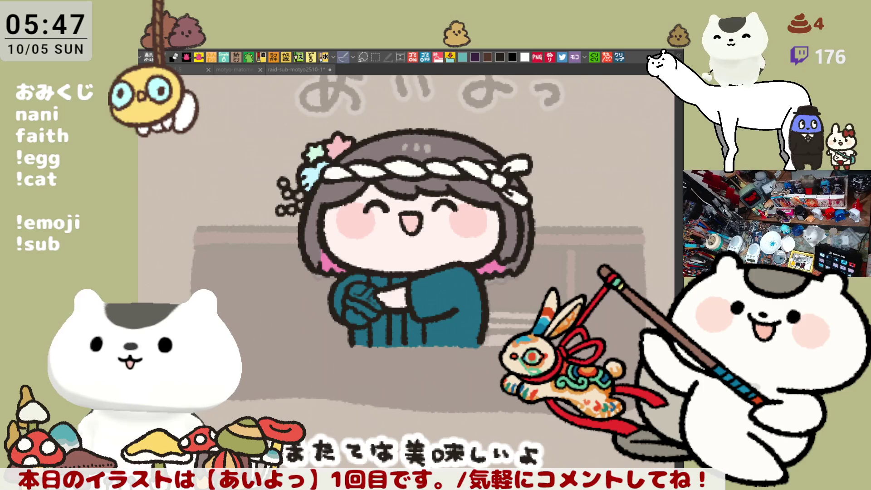
{"action": "left_click", "coordinate": [409, 336]}
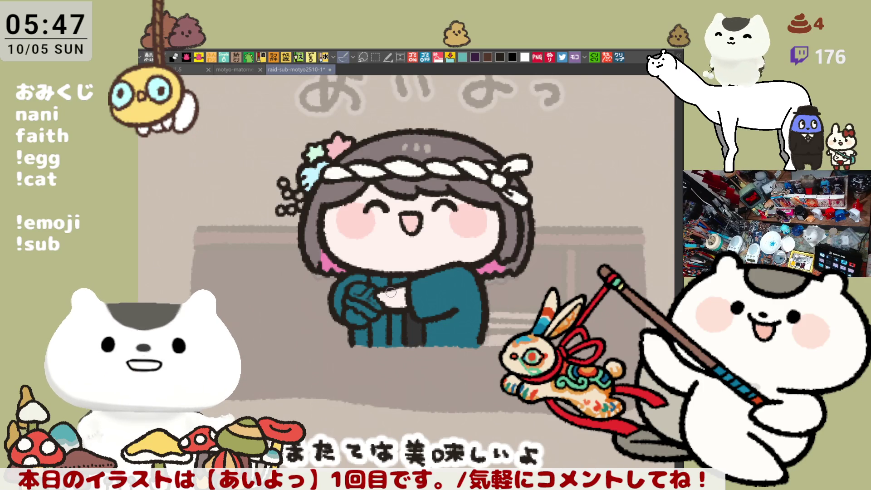
{"action": "left_click", "coordinate": [384, 278]}
{"action": "mouse_move", "coordinate": [371, 343]}
{"action": "left_mouse_down"}
{"action": "mouse_move", "coordinate": [384, 336]}
{"action": "mouse_move", "coordinate": [389, 302]}
{"action": "left_mouse_up"}
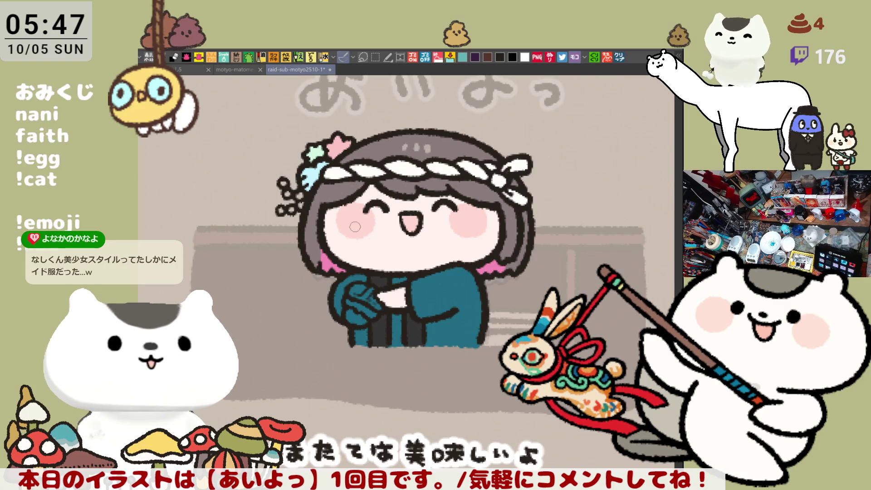
- Add a light highlight across the hands and lavender strokes on the sash
{"action": "mouse_move", "coordinate": [351, 293]}
{"action": "left_mouse_down"}
{"action": "mouse_move", "coordinate": [369, 302]}
{"action": "mouse_move", "coordinate": [348, 321]}
{"action": "mouse_move", "coordinate": [363, 319]}
{"action": "mouse_move", "coordinate": [384, 293]}
{"action": "left_mouse_up"}
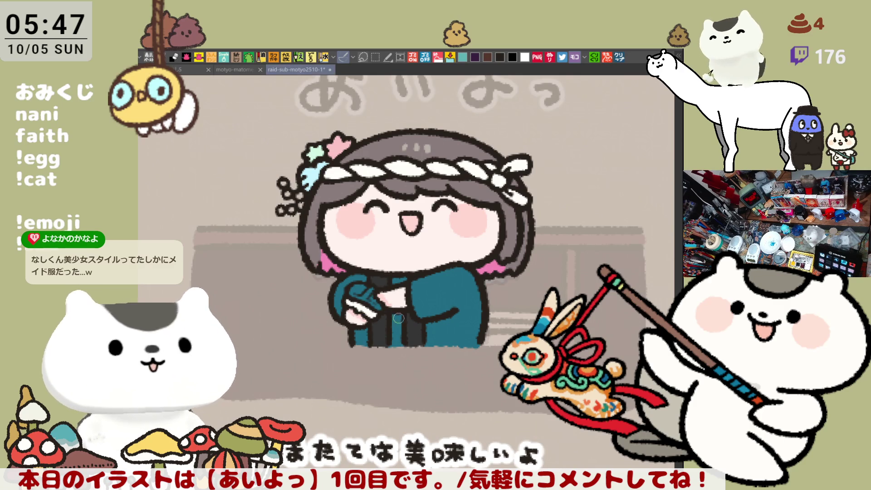
{"action": "left_click_drag", "start_coordinate": [399, 281], "coordinate": [407, 268]}
{"action": "left_click_drag", "start_coordinate": [389, 317], "coordinate": [398, 316]}
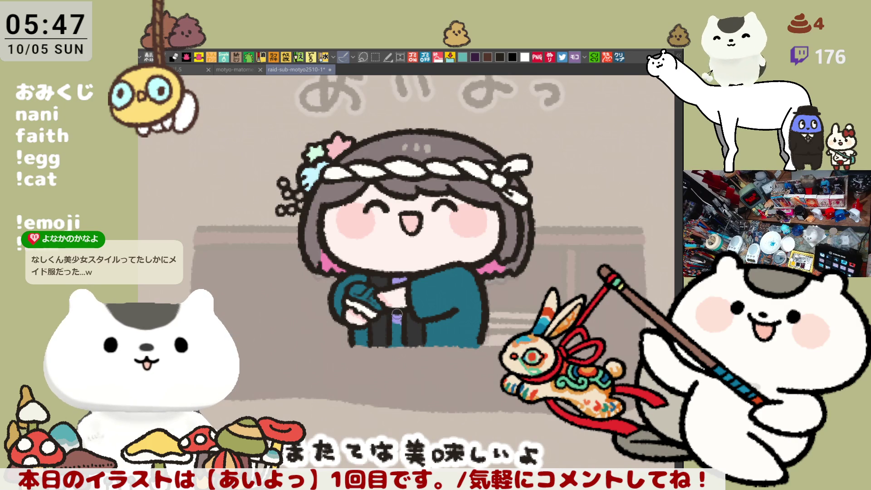
{"action": "left_click", "coordinate": [392, 341]}
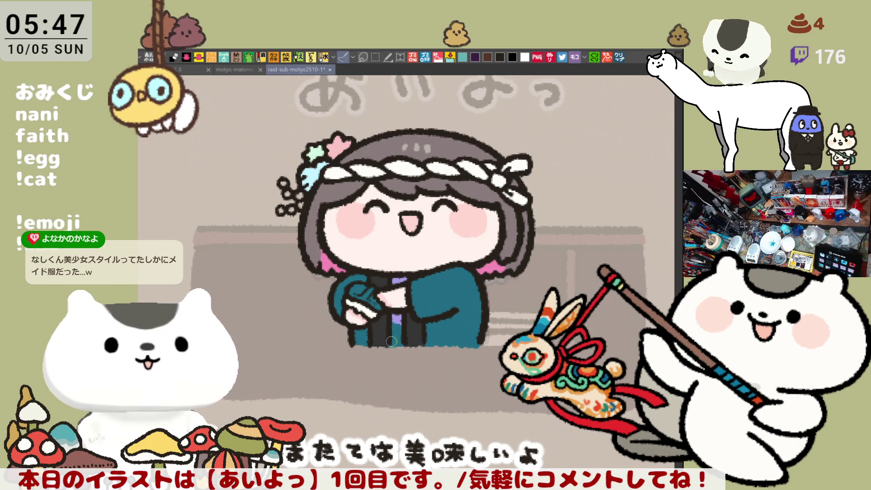
{"action": "mouse_move", "coordinate": [397, 343]}
{"action": "left_mouse_down"}
{"action": "mouse_move", "coordinate": [400, 323]}
{"action": "mouse_move", "coordinate": [393, 338]}
{"action": "left_mouse_up"}
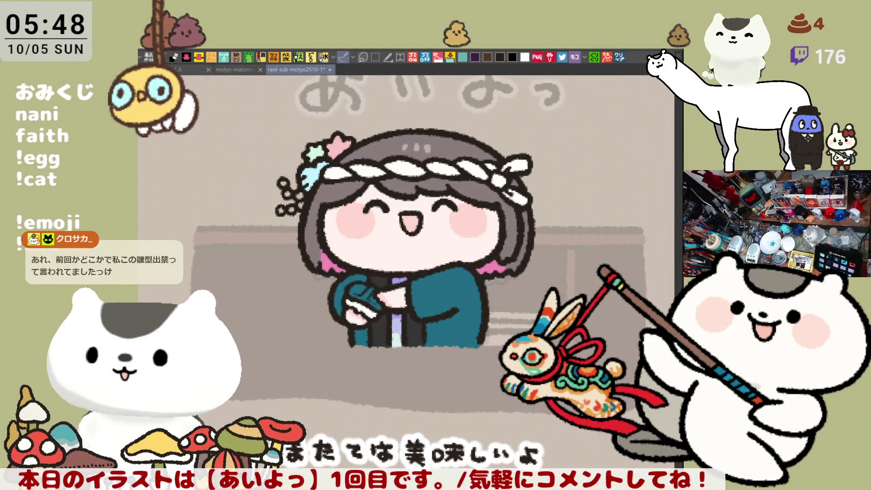
{"action": "mouse_move", "coordinate": [509, 396]}
{"action": "left_mouse_down"}
{"action": "mouse_move", "coordinate": [464, 378]}
{"action": "mouse_move", "coordinate": [481, 385]}
{"action": "left_mouse_up"}
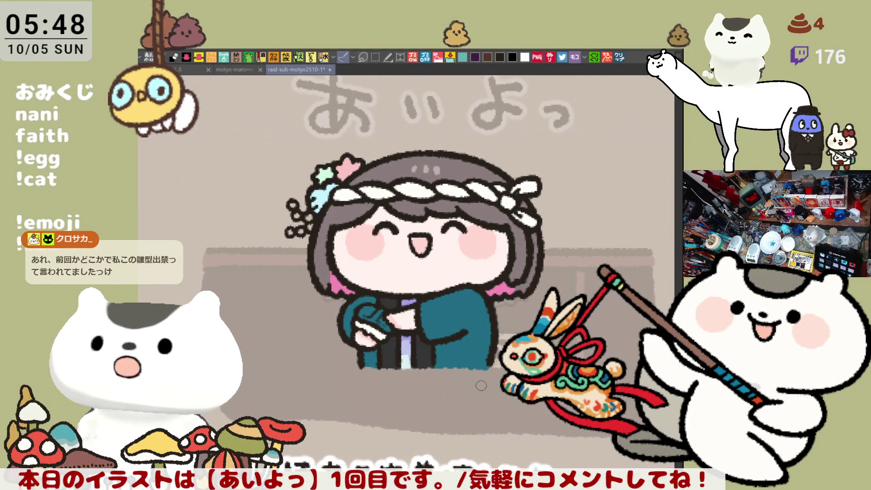
- Zoom out and pan across the grid, then zoom in on a blank grey chef template
{"action": "scroll", "coordinate": [301, 222], "scroll_direction": "up", "scroll_amount": 3}
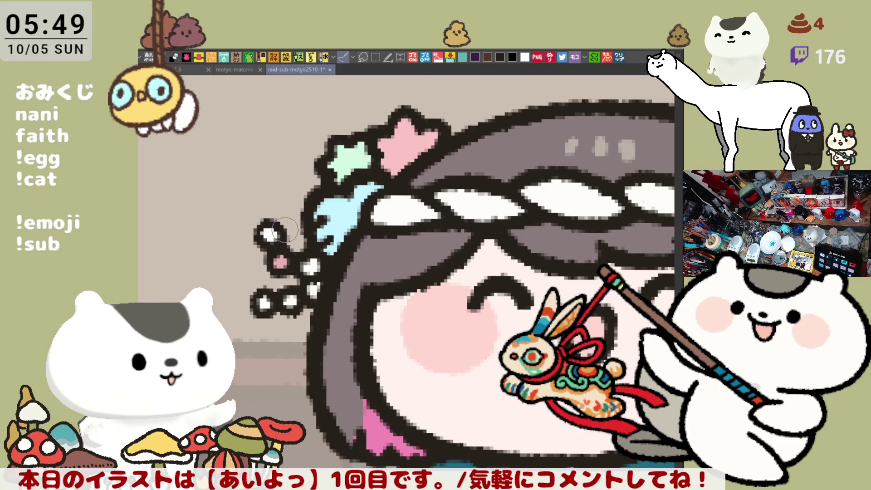
{"action": "scroll", "coordinate": [289, 232], "scroll_direction": "down", "scroll_amount": 3}
{"action": "scroll", "coordinate": [288, 231], "scroll_direction": "down", "scroll_amount": 4}
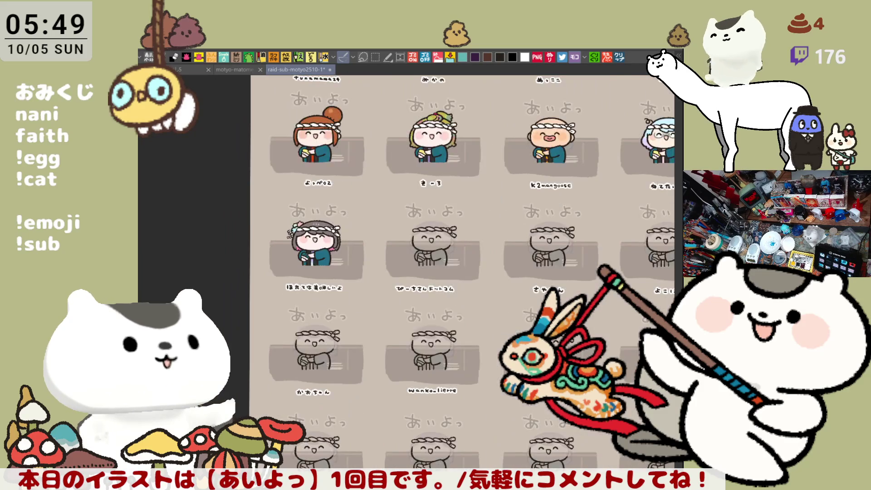
{"action": "mouse_move", "coordinate": [289, 231]}
{"action": "left_mouse_down"}
{"action": "mouse_move", "coordinate": [177, 122]}
{"action": "mouse_move", "coordinate": [197, 247]}
{"action": "mouse_move", "coordinate": [195, 188]}
{"action": "left_mouse_up"}
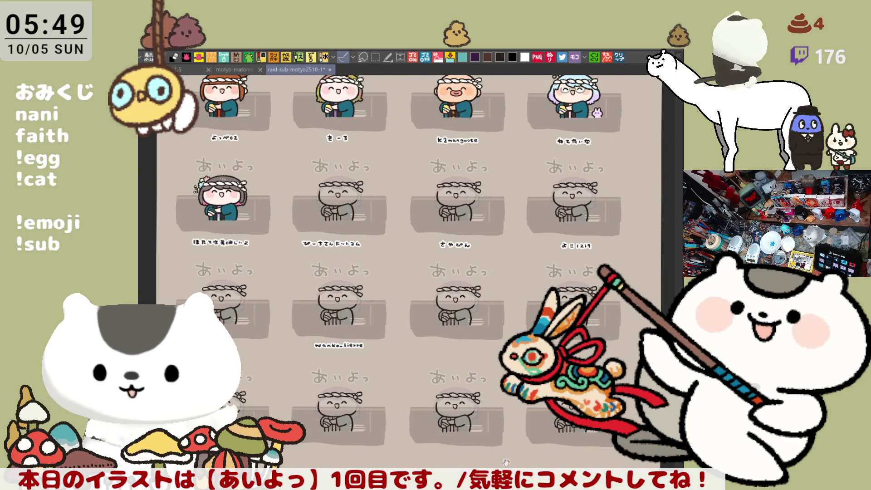
{"action": "scroll", "coordinate": [482, 415], "scroll_direction": "up", "scroll_amount": 5}
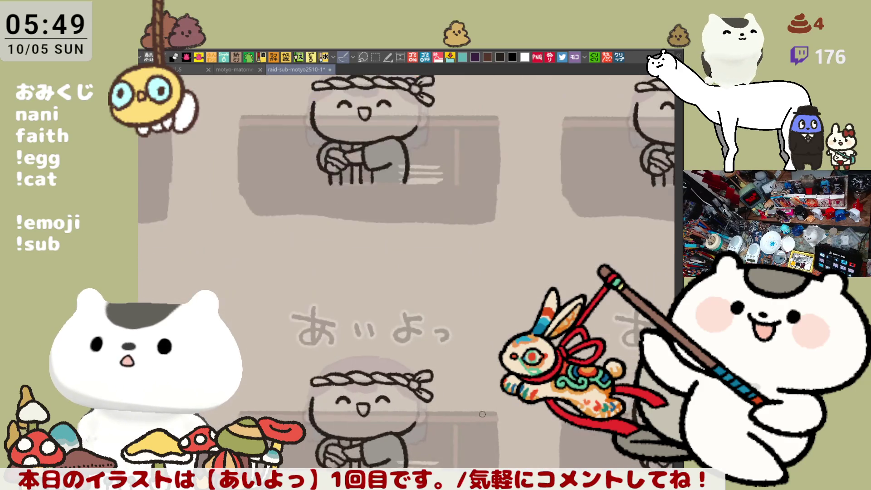
- Hand-letter the viewer's name beside the blank chef template, undoing a stray stroke
{"action": "scroll", "coordinate": [482, 415], "scroll_direction": "up", "scroll_amount": 2}
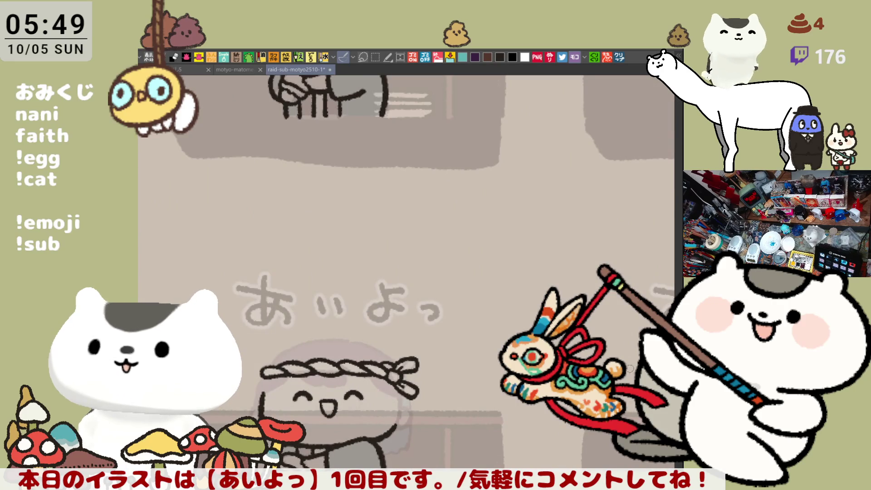
{"action": "left_click_drag", "start_coordinate": [486, 162], "coordinate": [569, 238]}
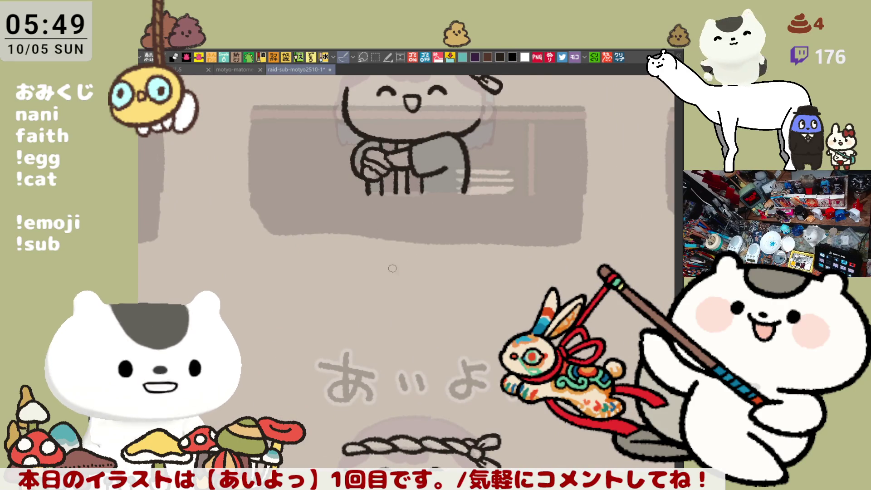
{"action": "mouse_move", "coordinate": [415, 268]}
{"action": "left_mouse_down"}
{"action": "mouse_move", "coordinate": [431, 286]}
{"action": "mouse_move", "coordinate": [457, 284]}
{"action": "mouse_move", "coordinate": [467, 270]}
{"action": "mouse_move", "coordinate": [475, 282]}
{"action": "mouse_move", "coordinate": [292, 239]}
{"action": "mouse_move", "coordinate": [309, 249]}
{"action": "left_mouse_up"}
{"action": "key", "text": "ctrl+z"}
{"action": "key", "text": "ctrl+z"}
- Marquee-select the handwritten name, shift it slightly left, then deselect and zoom out
{"action": "key", "text": "m"}
{"action": "left_click", "coordinate": [441, 312]}
{"action": "left_click_drag", "start_coordinate": [442, 312], "coordinate": [430, 314]}
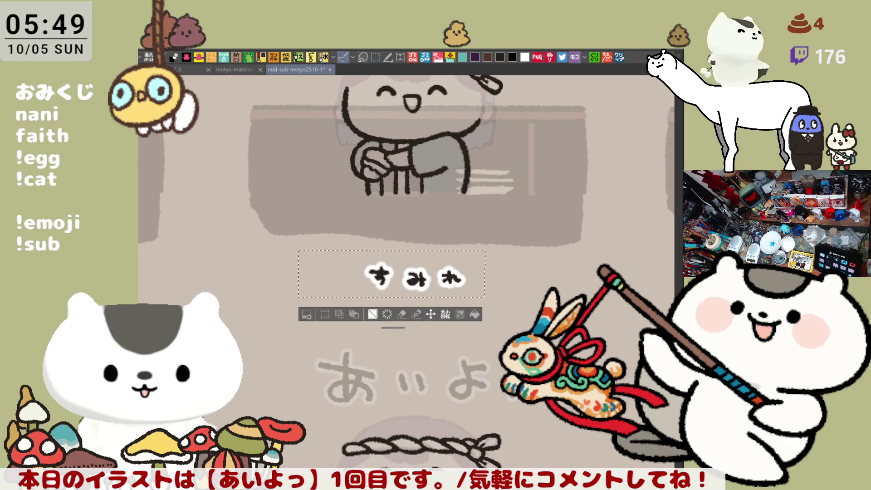
{"action": "key", "text": "ctrl+d"}
{"action": "scroll", "coordinate": [415, 334], "scroll_direction": "down", "scroll_amount": 3}
{"action": "scroll", "coordinate": [415, 335], "scroll_direction": "down", "scroll_amount": 2}
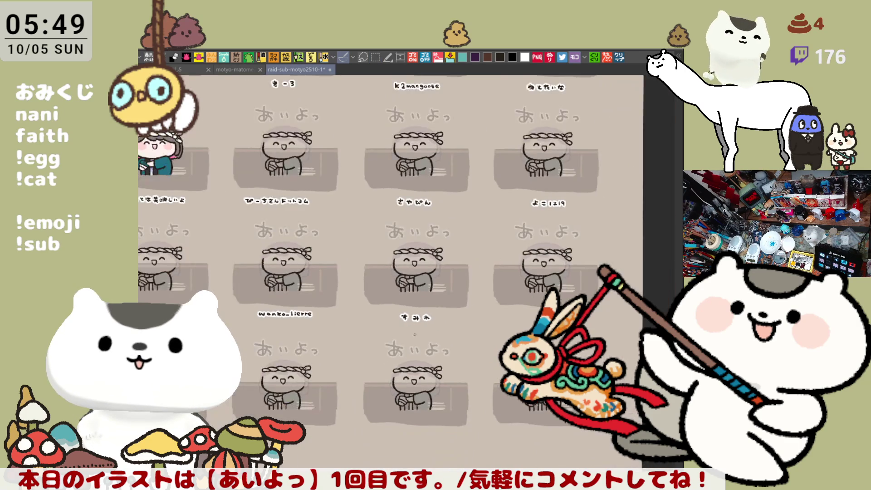
- Pan and zoom the grid back to the grey-haired, white-headband chef's cell
{"action": "scroll", "coordinate": [500, 322], "scroll_direction": "up", "scroll_amount": 3}
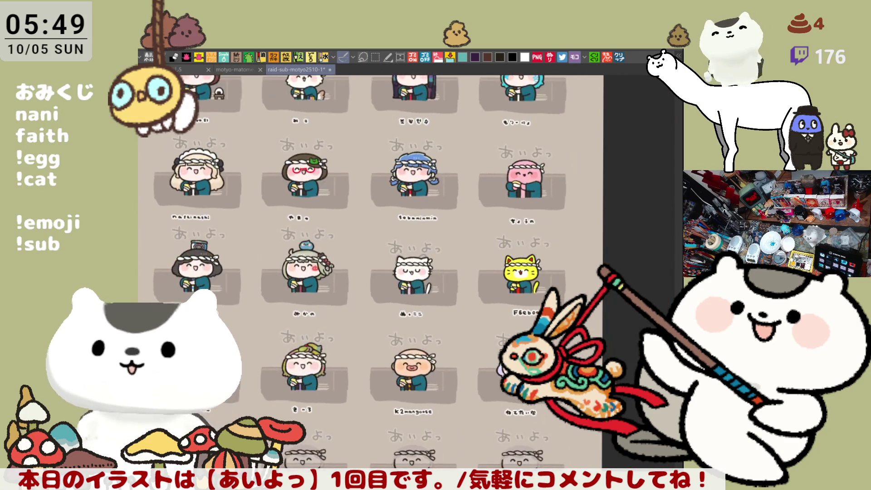
{"action": "mouse_move", "coordinate": [429, 307]}
{"action": "left_mouse_down"}
{"action": "mouse_move", "coordinate": [442, 415]}
{"action": "mouse_move", "coordinate": [431, 303]}
{"action": "left_mouse_up"}
{"action": "scroll", "coordinate": [373, 248], "scroll_direction": "up", "scroll_amount": 2}
{"action": "scroll", "coordinate": [373, 248], "scroll_direction": "up", "scroll_amount": 2}
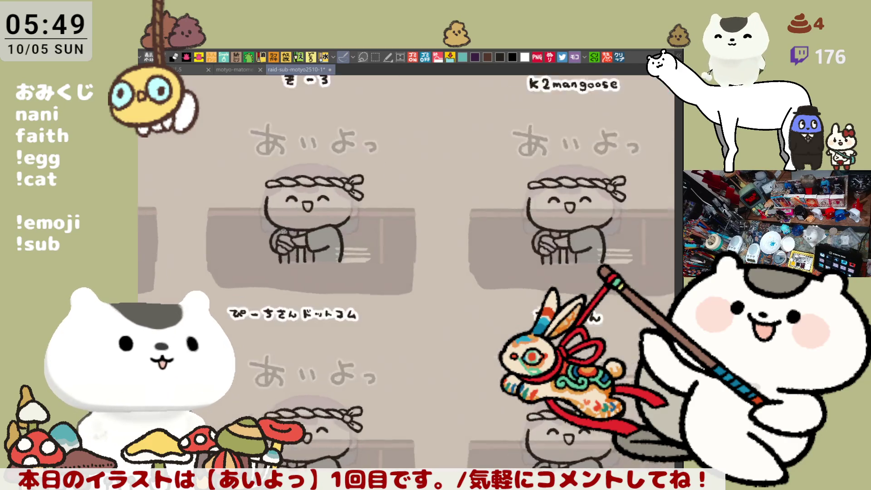
{"action": "scroll", "coordinate": [500, 305], "scroll_direction": "up", "scroll_amount": 1}
{"action": "mouse_move", "coordinate": [501, 304]}
{"action": "left_mouse_down"}
{"action": "mouse_move", "coordinate": [665, 303]}
{"action": "mouse_move", "coordinate": [684, 320]}
{"action": "left_mouse_up"}
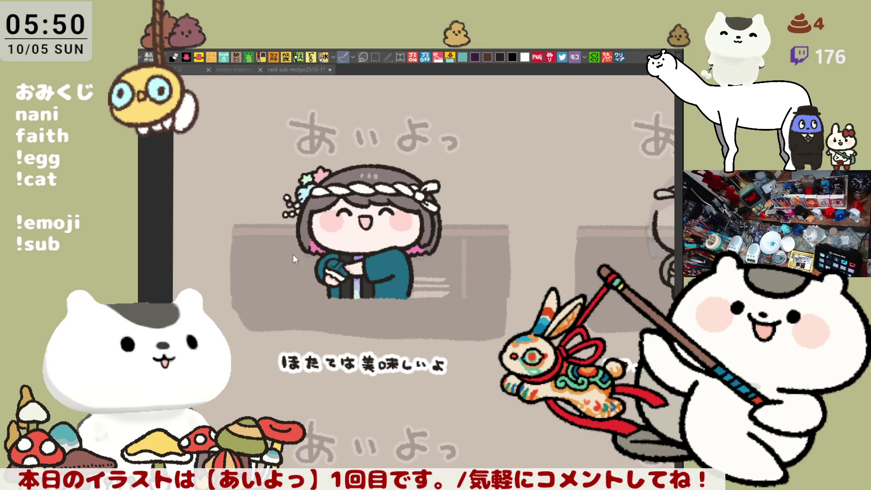
- Zoom in on the white-headband chef's face and hands and dab a beige patch there
{"action": "scroll", "coordinate": [278, 312], "scroll_direction": "up", "scroll_amount": 5}
{"action": "scroll", "coordinate": [277, 311], "scroll_direction": "up", "scroll_amount": 3}
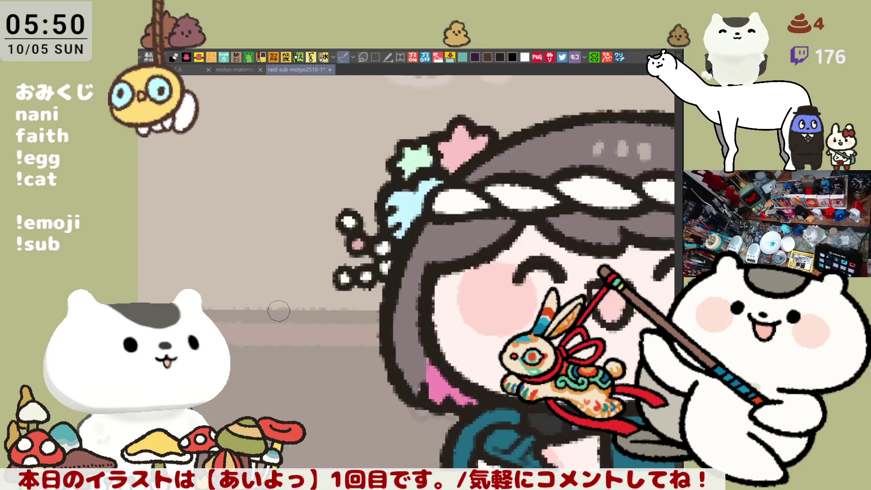
{"action": "scroll", "coordinate": [415, 252], "scroll_direction": "up", "scroll_amount": 1}
{"action": "mouse_move", "coordinate": [415, 252]}
{"action": "left_mouse_down"}
{"action": "mouse_move", "coordinate": [370, 247]}
{"action": "mouse_move", "coordinate": [325, 266]}
{"action": "mouse_move", "coordinate": [365, 274]}
{"action": "mouse_move", "coordinate": [355, 289]}
{"action": "left_mouse_up"}
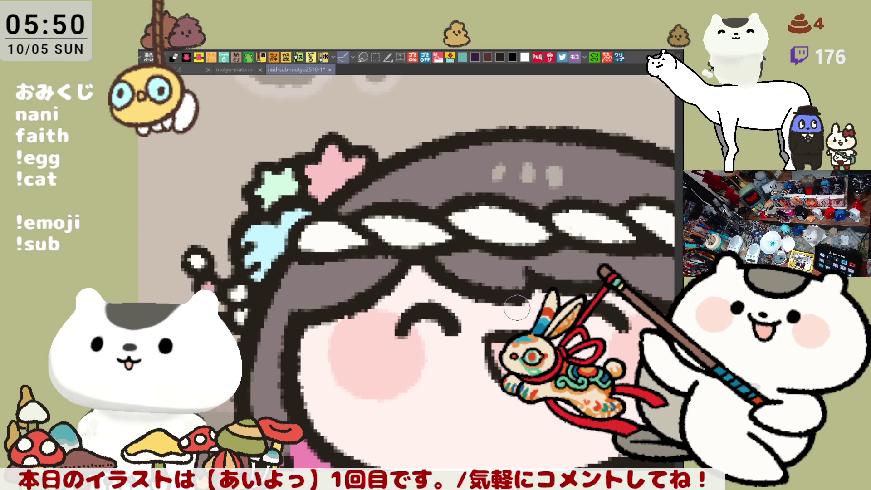
{"action": "mouse_move", "coordinate": [471, 317]}
{"action": "left_mouse_down"}
{"action": "mouse_move", "coordinate": [499, 321]}
{"action": "mouse_move", "coordinate": [457, 285]}
{"action": "left_mouse_up"}
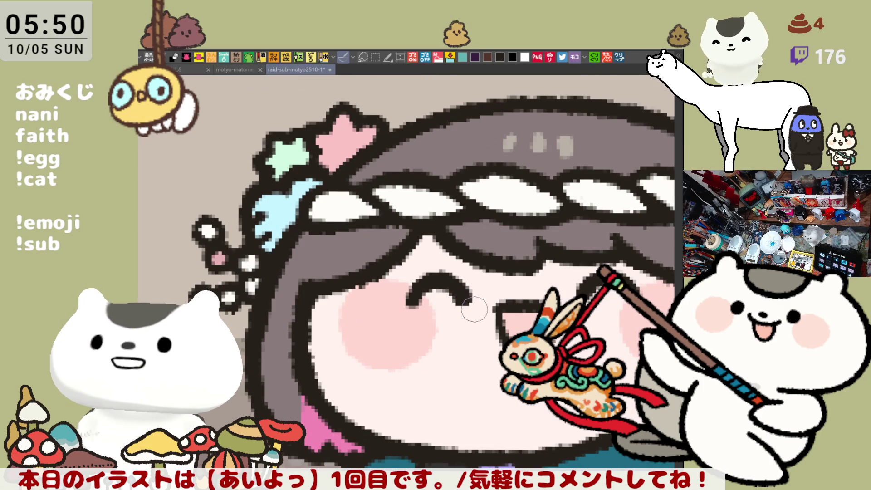
{"action": "scroll", "coordinate": [474, 308], "scroll_direction": "down", "scroll_amount": 3}
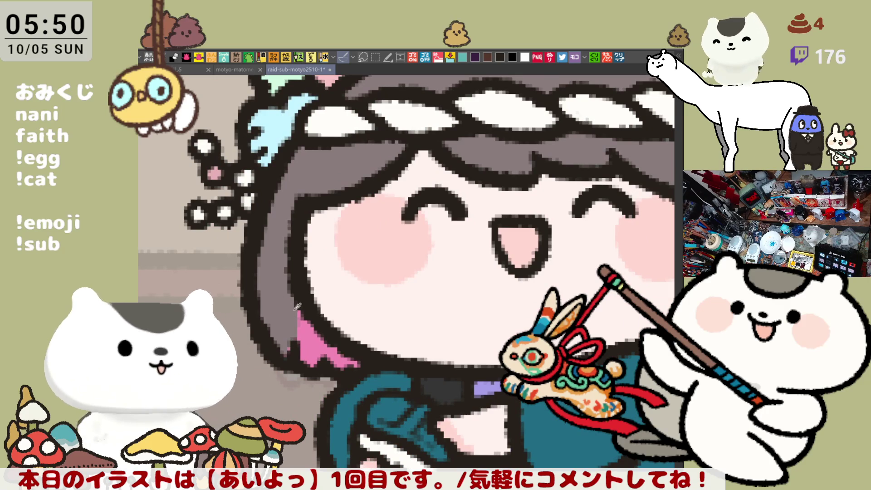
{"action": "scroll", "coordinate": [367, 377], "scroll_direction": "down", "scroll_amount": 3}
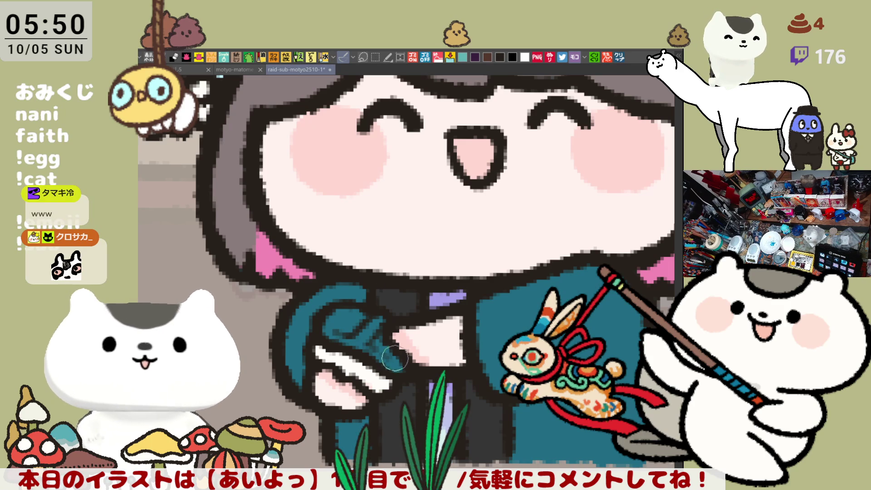
{"action": "mouse_move", "coordinate": [358, 330]}
{"action": "left_mouse_down"}
{"action": "mouse_move", "coordinate": [342, 323]}
{"action": "mouse_move", "coordinate": [357, 327]}
{"action": "mouse_move", "coordinate": [352, 317]}
{"action": "mouse_move", "coordinate": [394, 357]}
{"action": "mouse_move", "coordinate": [381, 326]}
{"action": "mouse_move", "coordinate": [359, 331]}
{"action": "left_mouse_up"}
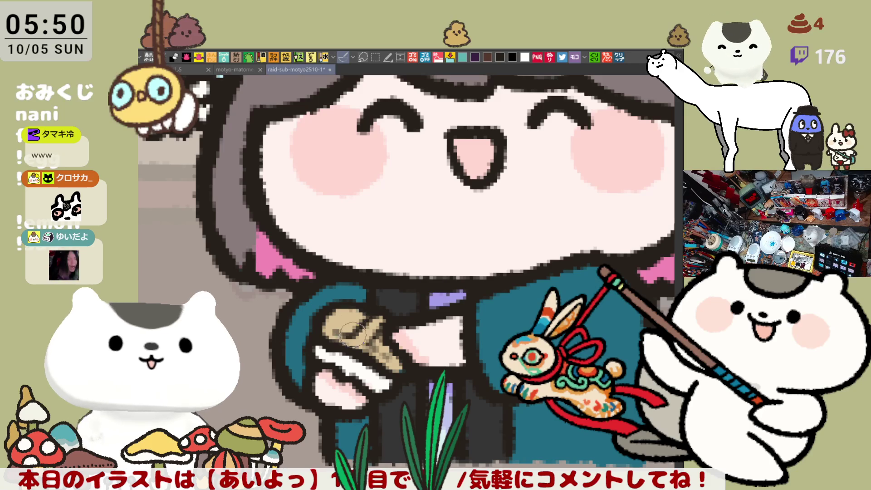
- Lighten the beige patch and mark ridge lines on the held scallop shell
{"action": "mouse_move", "coordinate": [371, 336]}
{"action": "left_mouse_down"}
{"action": "mouse_move", "coordinate": [392, 356]}
{"action": "mouse_move", "coordinate": [340, 325]}
{"action": "left_mouse_up"}
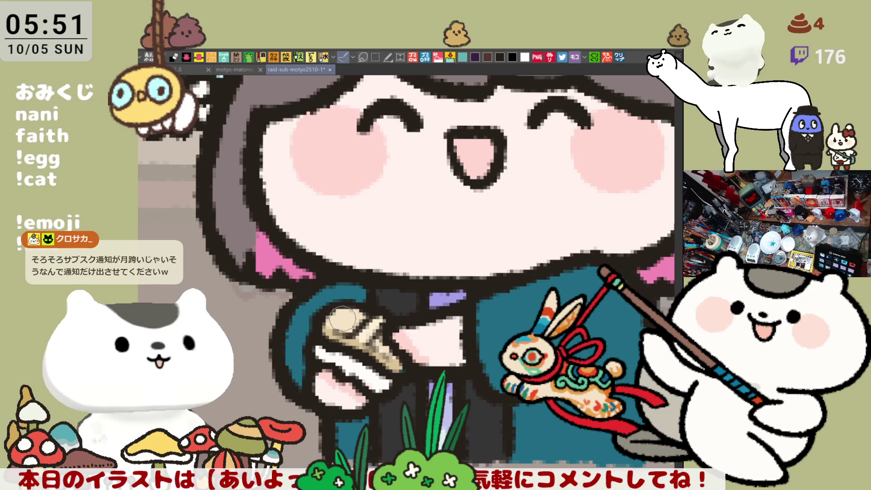
{"action": "left_click_drag", "start_coordinate": [344, 323], "coordinate": [347, 329]}
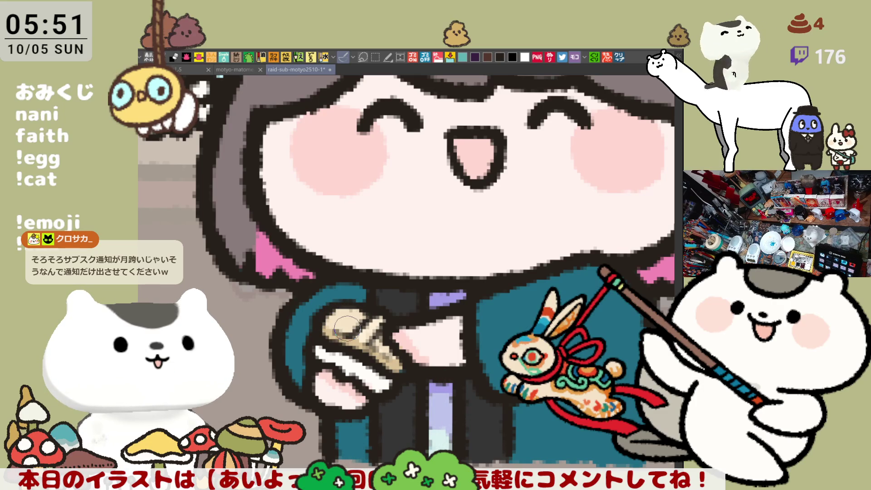
{"action": "scroll", "coordinate": [347, 327], "scroll_direction": "down", "scroll_amount": 5}
{"action": "scroll", "coordinate": [378, 336], "scroll_direction": "up", "scroll_amount": 2}
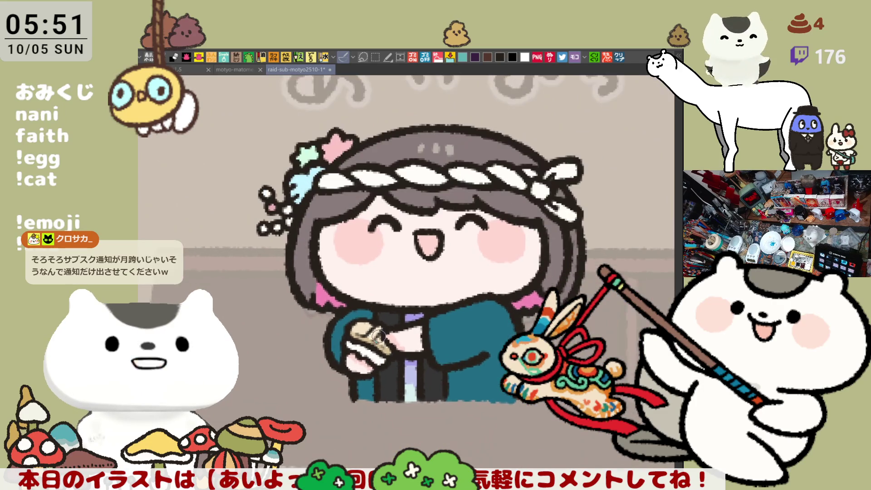
{"action": "scroll", "coordinate": [377, 337], "scroll_direction": "down", "scroll_amount": 2}
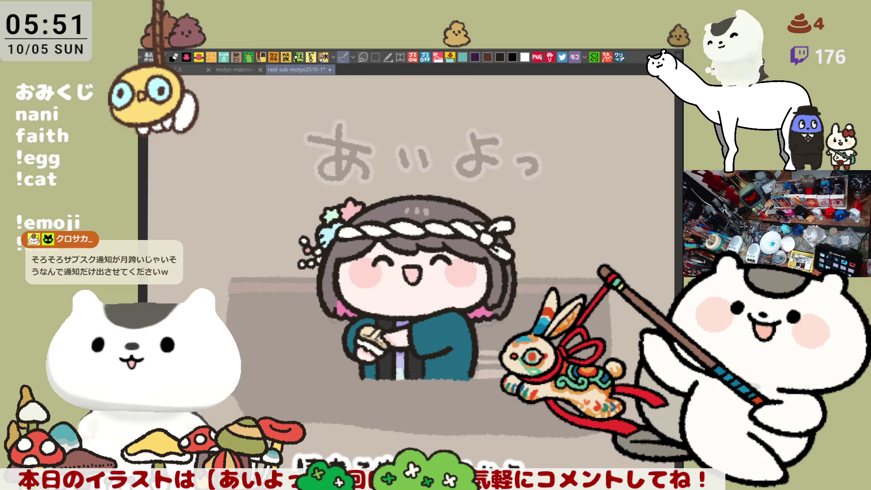
{"action": "scroll", "coordinate": [378, 336], "scroll_direction": "down", "scroll_amount": 2}
{"action": "scroll", "coordinate": [491, 355], "scroll_direction": "up", "scroll_amount": 1}
{"action": "scroll", "coordinate": [491, 354], "scroll_direction": "up", "scroll_amount": 1}
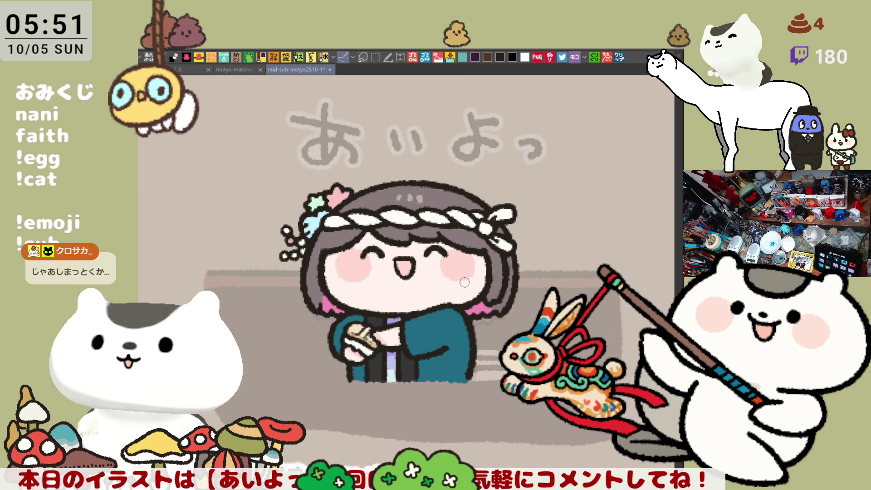
{"action": "scroll", "coordinate": [464, 282], "scroll_direction": "up", "scroll_amount": 4}
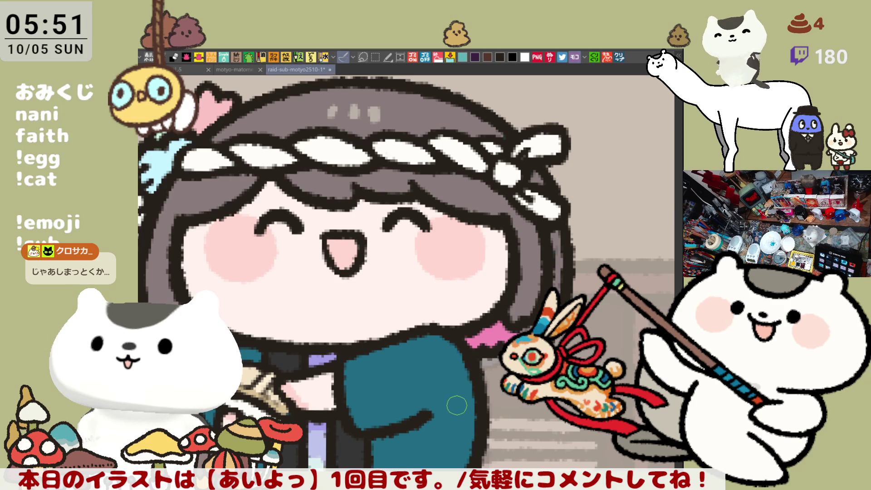
{"action": "scroll", "coordinate": [456, 405], "scroll_direction": "down", "scroll_amount": 5}
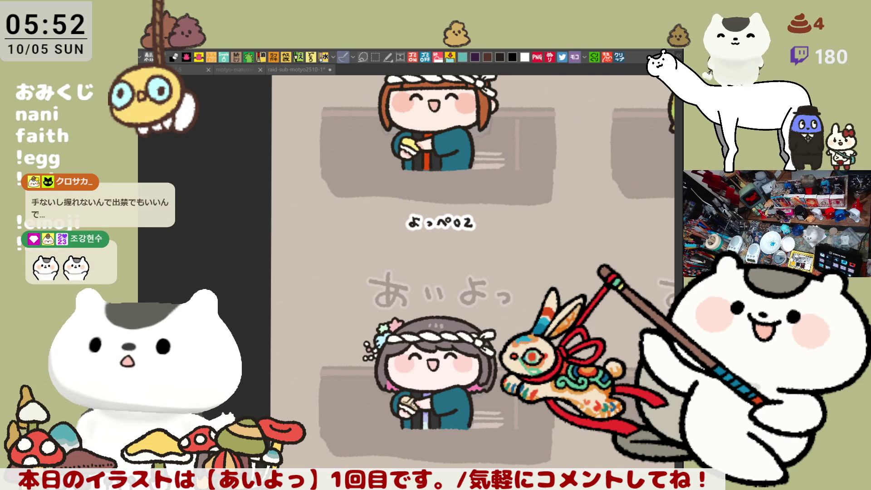
- Hand-write the next viewer's name in black beneath an empty chef cell in the grid
{"action": "scroll", "coordinate": [472, 347], "scroll_direction": "down", "scroll_amount": 2}
{"action": "left_click_drag", "start_coordinate": [641, 358], "coordinate": [351, 336]}
{"action": "scroll", "coordinate": [352, 336], "scroll_direction": "down", "scroll_amount": 5}
{"action": "scroll", "coordinate": [372, 331], "scroll_direction": "right", "scroll_amount": 5}
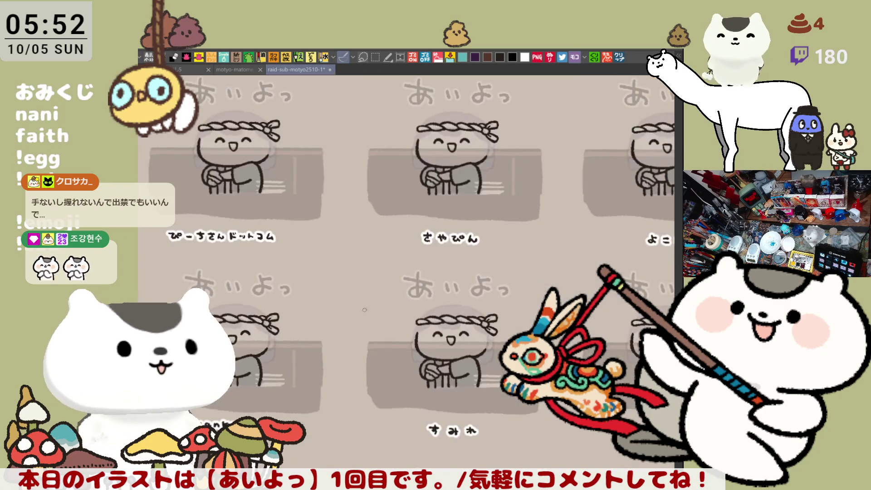
{"action": "scroll", "coordinate": [397, 326], "scroll_direction": "up", "scroll_amount": 6}
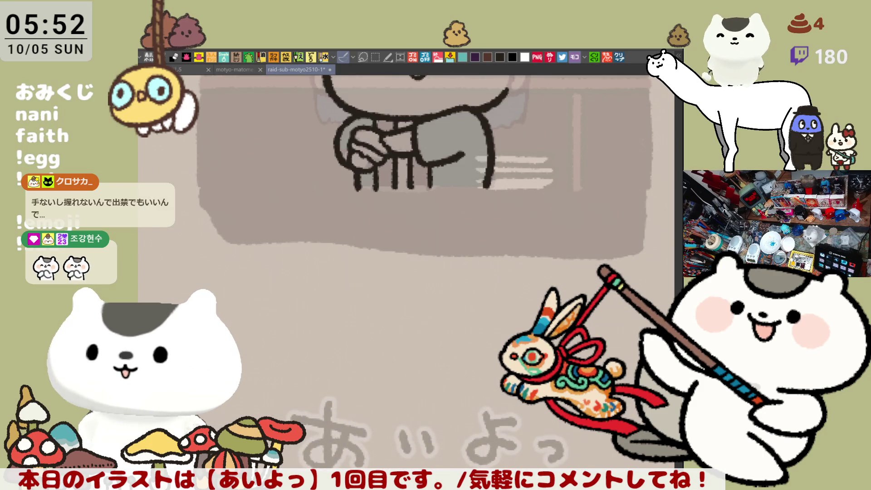
{"action": "left_click_drag", "start_coordinate": [471, 171], "coordinate": [512, 148]}
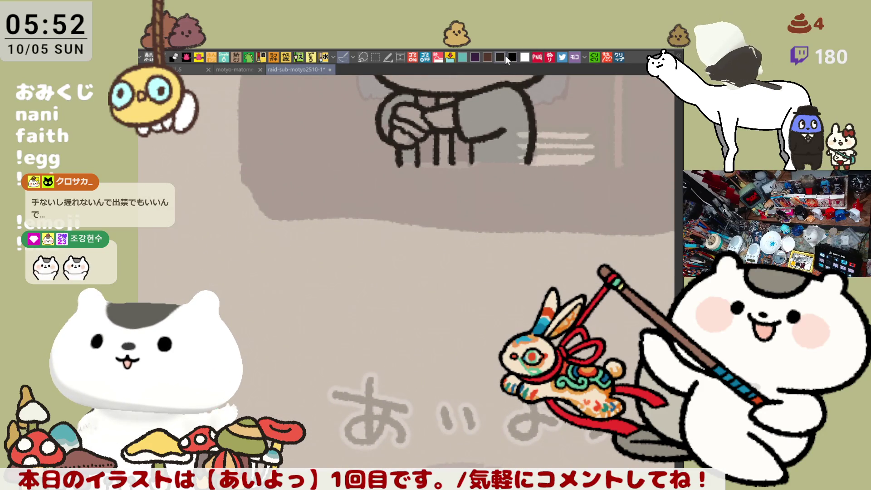
{"action": "mouse_move", "coordinate": [411, 252]}
{"action": "left_mouse_down"}
{"action": "mouse_move", "coordinate": [425, 254]}
{"action": "mouse_move", "coordinate": [417, 275]}
{"action": "mouse_move", "coordinate": [475, 265]}
{"action": "left_mouse_up"}
{"action": "mouse_move", "coordinate": [480, 258]}
{"action": "left_mouse_down"}
{"action": "mouse_move", "coordinate": [480, 273]}
{"action": "mouse_move", "coordinate": [520, 261]}
{"action": "mouse_move", "coordinate": [509, 275]}
{"action": "mouse_move", "coordinate": [483, 271]}
{"action": "left_mouse_up"}
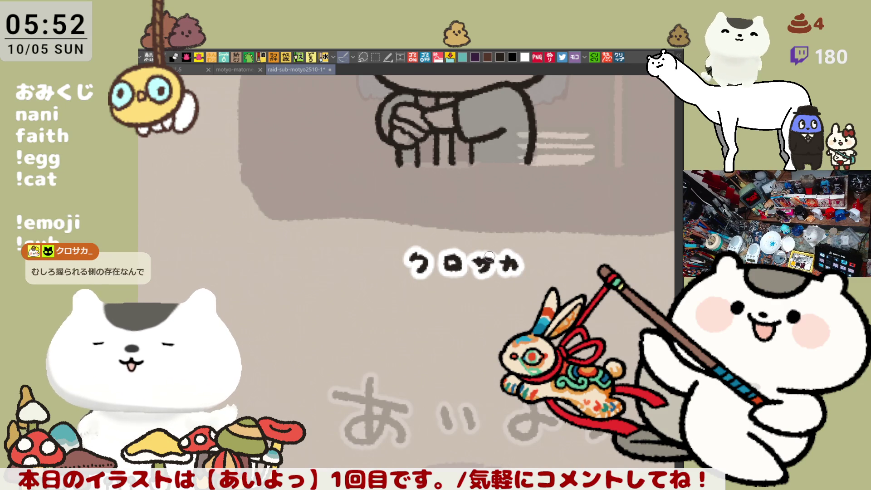
{"action": "mouse_move", "coordinate": [215, 257]}
{"action": "left_mouse_down"}
{"action": "mouse_move", "coordinate": [263, 313]}
{"action": "mouse_move", "coordinate": [371, 308]}
{"action": "left_mouse_up"}
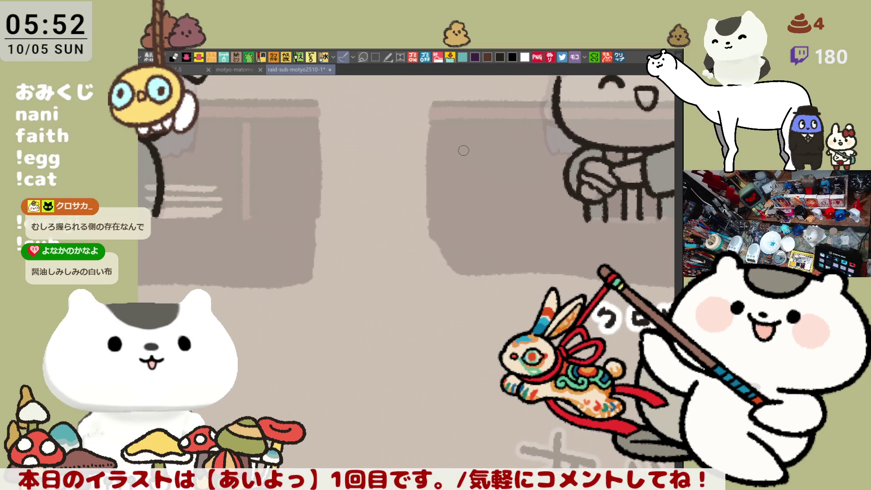
{"action": "scroll", "coordinate": [394, 200], "scroll_direction": "down", "scroll_amount": 2}
{"action": "scroll", "coordinate": [395, 201], "scroll_direction": "down", "scroll_amount": 3}
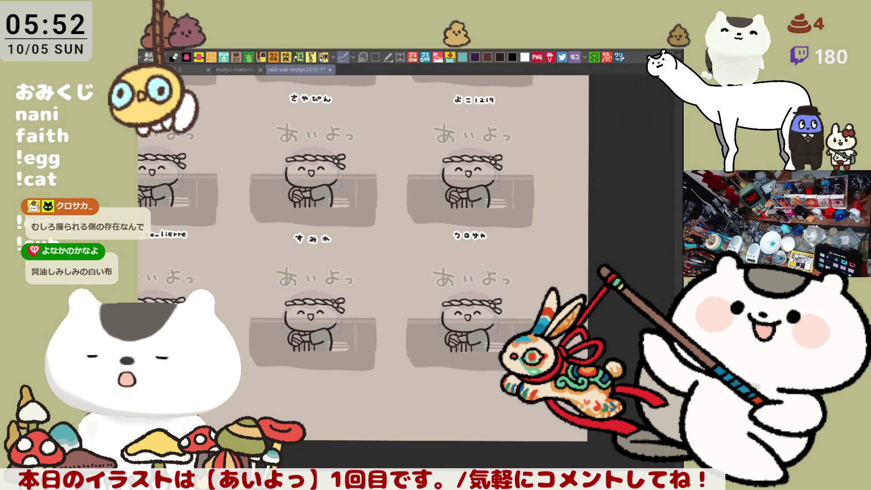
- Remove the sushi, cups and menu boards from every counter so only the chefs show
{"action": "left_click_drag", "start_coordinate": [528, 431], "coordinate": [635, 472]}
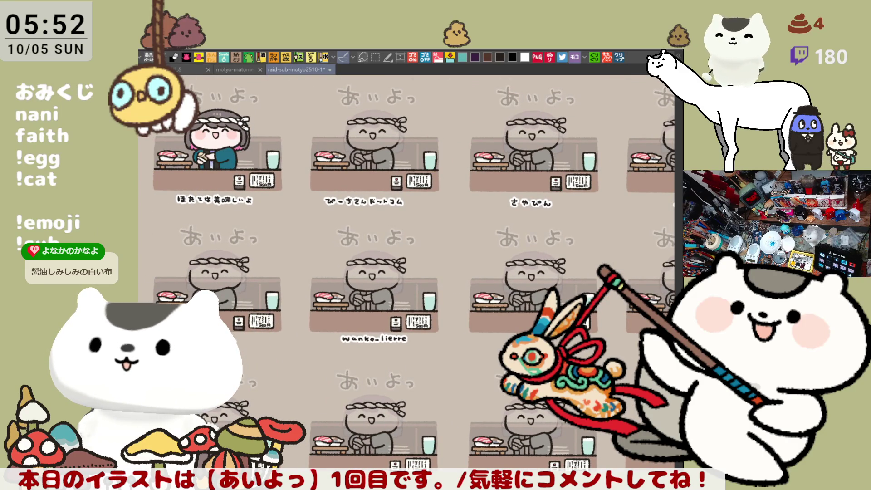
{"action": "key", "text": "ctrl+z"}
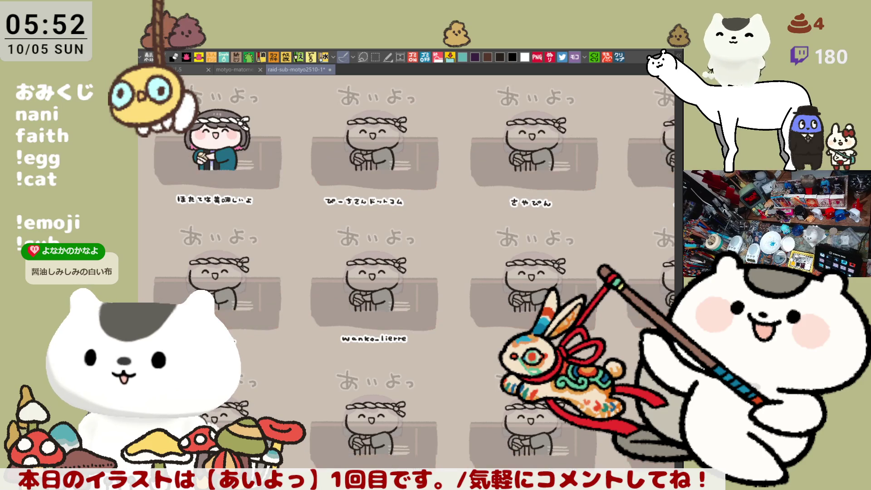
{"action": "scroll", "coordinate": [408, 272], "scroll_direction": "up", "scroll_amount": 2}
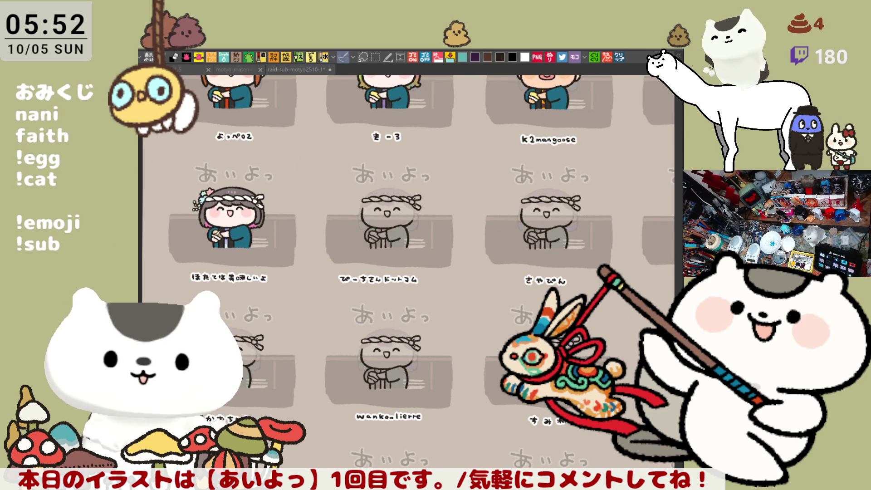
{"action": "left_click", "coordinate": [516, 441]}
{"action": "scroll", "coordinate": [285, 241], "scroll_direction": "up", "scroll_amount": 5}
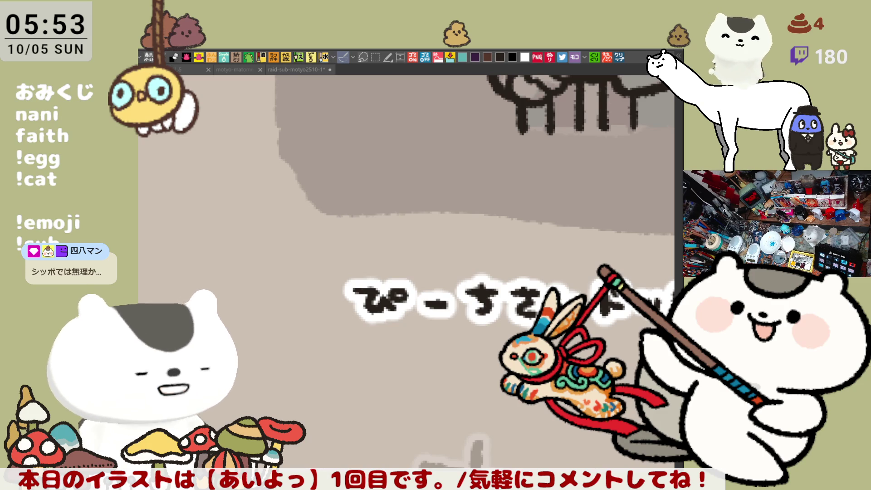
- Draw a wavy fringe line under the blank chef's headband, redoing it until it sits right
{"action": "left_click", "coordinate": [297, 70]}
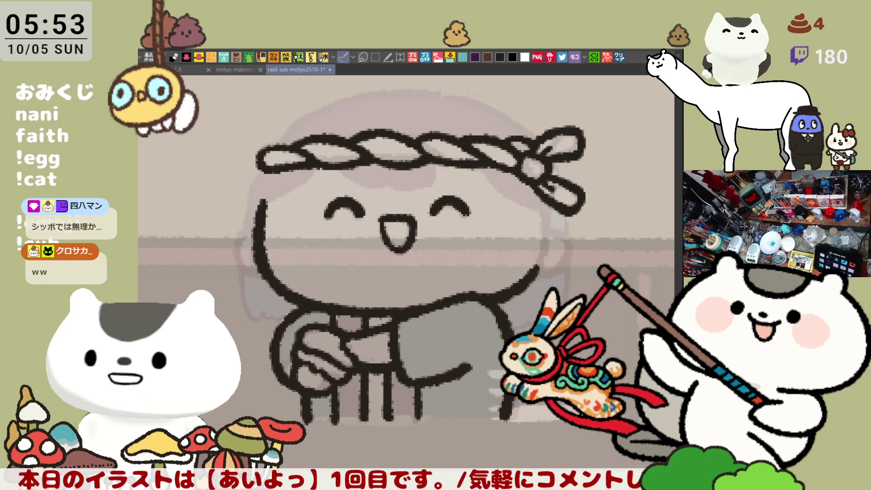
{"action": "left_click_drag", "start_coordinate": [413, 287], "coordinate": [464, 329]}
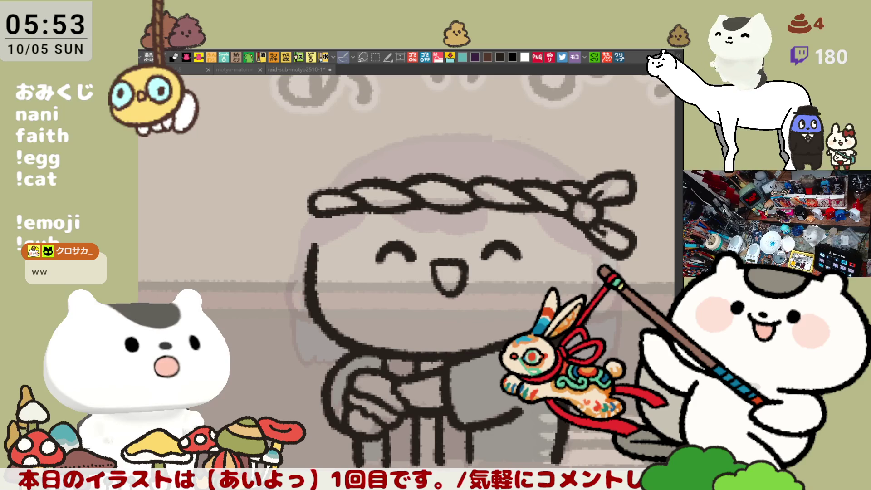
{"action": "left_click_drag", "start_coordinate": [477, 360], "coordinate": [416, 333]}
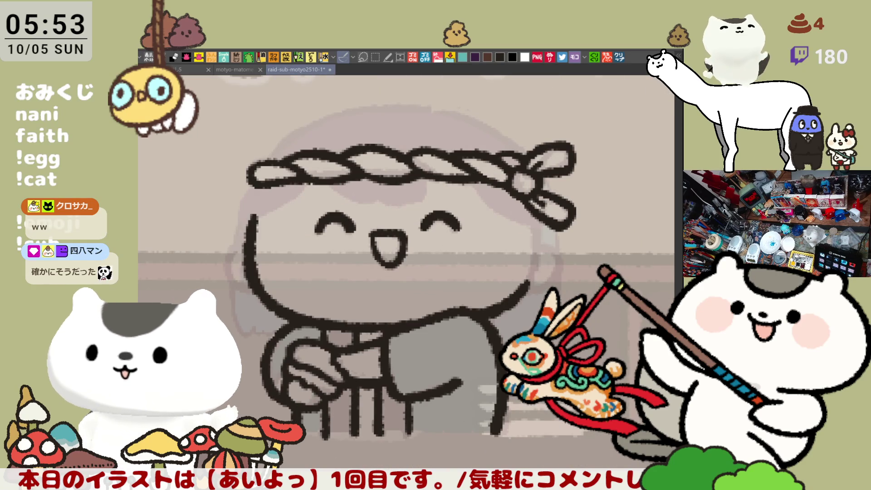
{"action": "mouse_move", "coordinate": [344, 179]}
{"action": "left_mouse_down"}
{"action": "mouse_move", "coordinate": [367, 211]}
{"action": "mouse_move", "coordinate": [411, 237]}
{"action": "left_mouse_up"}
{"action": "key", "text": "ctrl+z"}
{"action": "mouse_move", "coordinate": [363, 201]}
{"action": "left_mouse_down"}
{"action": "mouse_move", "coordinate": [419, 241]}
{"action": "mouse_move", "coordinate": [463, 236]}
{"action": "left_mouse_up"}
{"action": "key", "text": "ctrl+z"}
{"action": "mouse_move", "coordinate": [361, 204]}
{"action": "left_mouse_down"}
{"action": "mouse_move", "coordinate": [385, 234]}
{"action": "mouse_move", "coordinate": [429, 238]}
{"action": "left_mouse_up"}
{"action": "key", "text": "ctrl+z"}
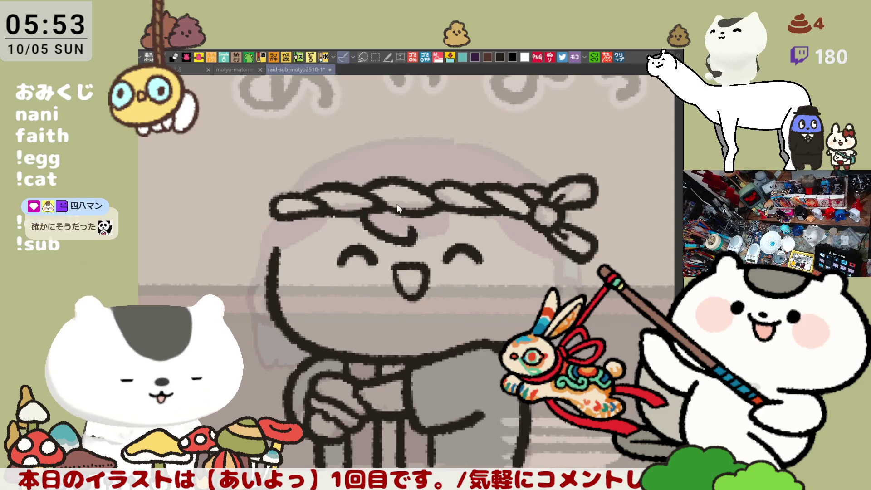
{"action": "key", "text": "ctrl+z"}
{"action": "left_click_drag", "start_coordinate": [360, 202], "coordinate": [413, 238]}
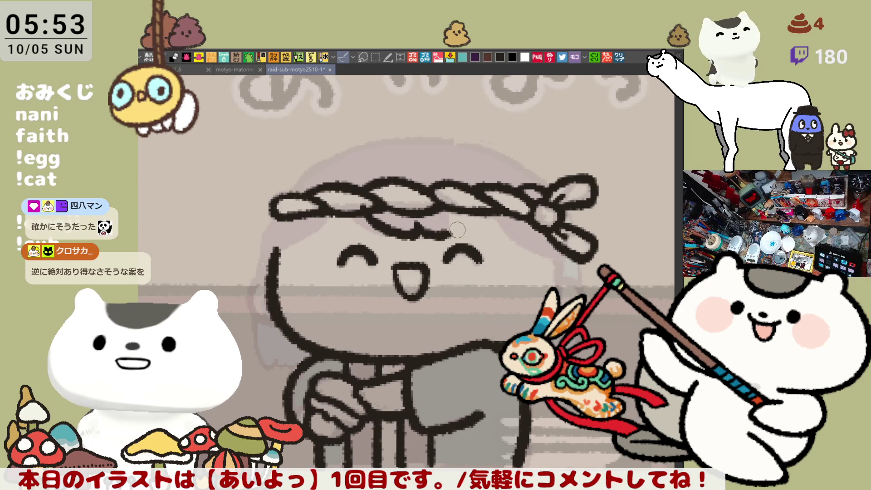
{"action": "left_click_drag", "start_coordinate": [416, 229], "coordinate": [455, 229]}
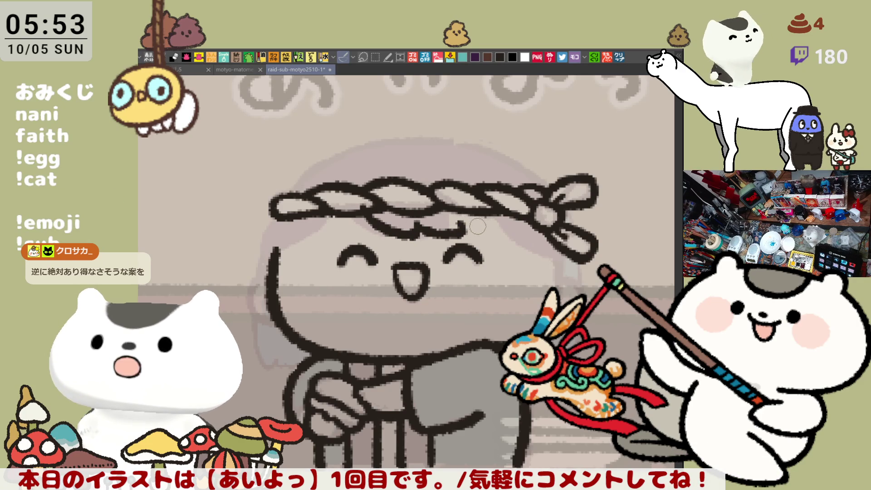
{"action": "left_click_drag", "start_coordinate": [467, 229], "coordinate": [517, 239]}
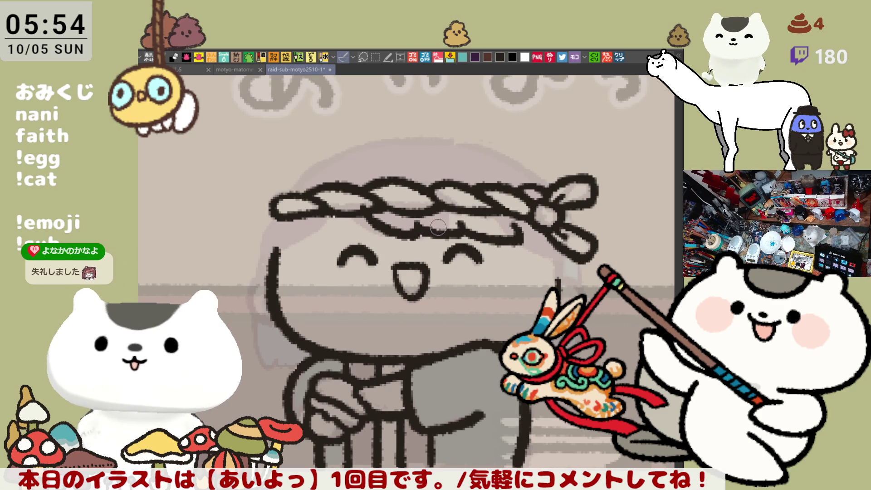
- Draw the curved hair arc over the top of the chef's head
{"action": "left_click_drag", "start_coordinate": [520, 242], "coordinate": [490, 238]}
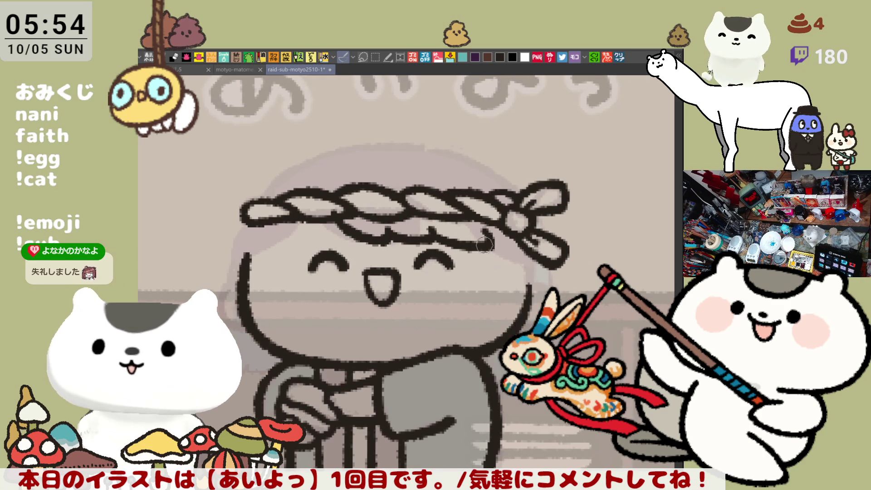
{"action": "left_click_drag", "start_coordinate": [401, 142], "coordinate": [504, 181]}
{"action": "key", "text": "ctrl+z"}
{"action": "left_click_drag", "start_coordinate": [388, 142], "coordinate": [512, 194]}
{"action": "key", "text": "ctrl+z"}
{"action": "left_click_drag", "start_coordinate": [390, 143], "coordinate": [521, 194]}
{"action": "key", "text": "ctrl+z"}
{"action": "mouse_move", "coordinate": [381, 142]}
{"action": "left_mouse_down"}
{"action": "mouse_move", "coordinate": [507, 177]}
{"action": "mouse_move", "coordinate": [521, 194]}
{"action": "mouse_move", "coordinate": [411, 144]}
{"action": "mouse_move", "coordinate": [521, 194]}
{"action": "mouse_move", "coordinate": [472, 159]}
{"action": "mouse_move", "coordinate": [524, 199]}
{"action": "mouse_move", "coordinate": [406, 141]}
{"action": "mouse_move", "coordinate": [527, 196]}
{"action": "left_mouse_up"}
{"action": "key", "text": "ctrl+z"}
{"action": "key", "text": "ctrl+z"}
{"action": "key", "text": "ctrl+z"}
{"action": "key", "text": "ctrl+z"}
{"action": "left_click_drag", "start_coordinate": [375, 143], "coordinate": [497, 178]}
{"action": "key", "text": "ctrl+z"}
{"action": "mouse_move", "coordinate": [377, 137]}
{"action": "left_mouse_down"}
{"action": "mouse_move", "coordinate": [460, 148]}
{"action": "mouse_move", "coordinate": [497, 165]}
{"action": "left_mouse_up"}
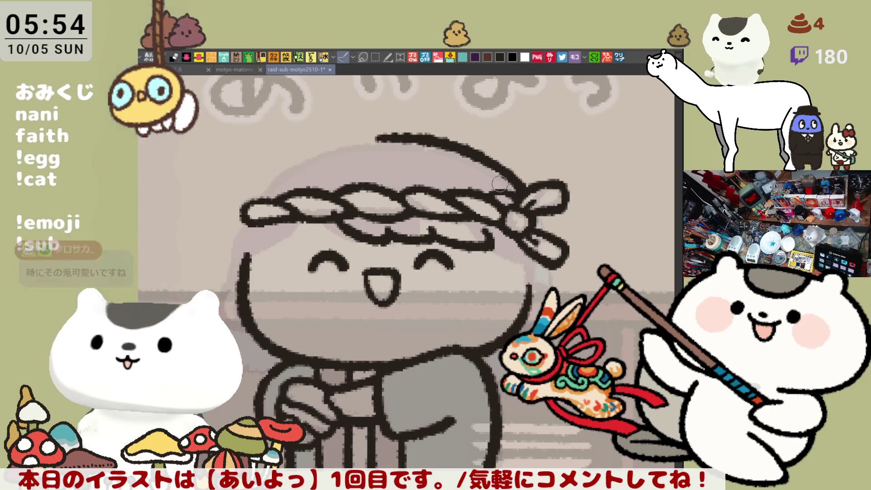
- Extend the hair arc down the head's right side, save the illustration, and retouch its end
{"action": "left_click_drag", "start_coordinate": [501, 181], "coordinate": [511, 176]}
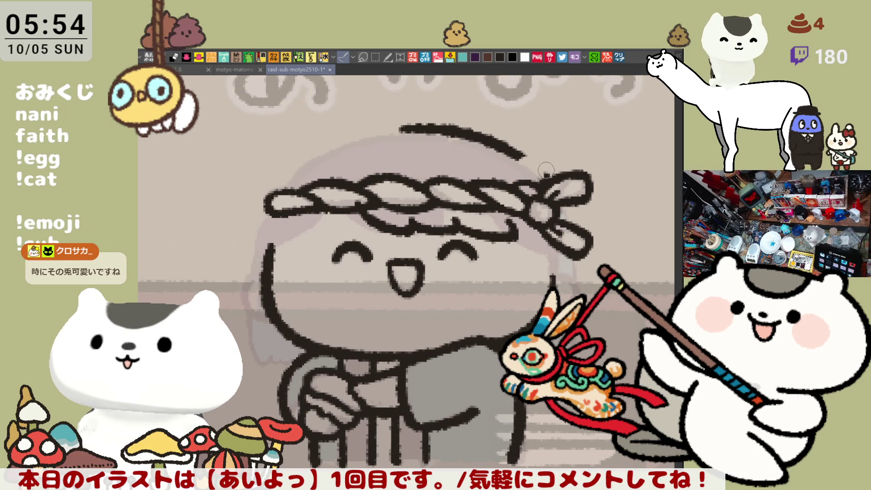
{"action": "left_click_drag", "start_coordinate": [477, 133], "coordinate": [546, 179]}
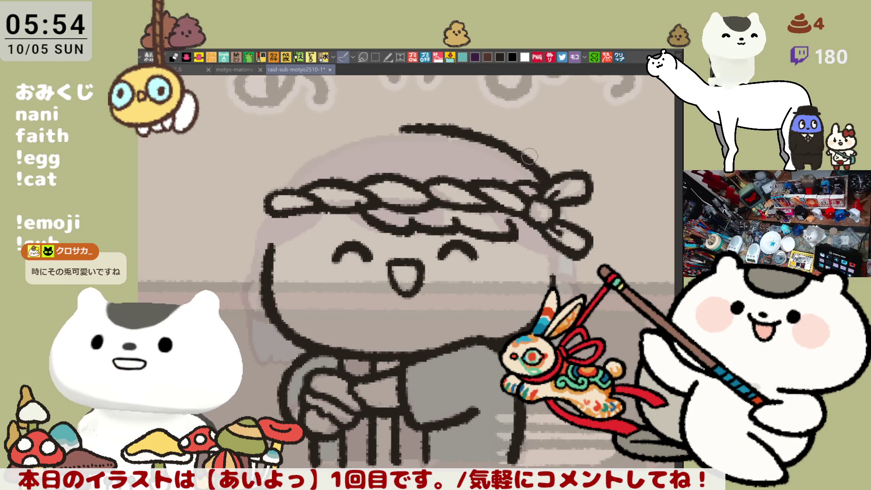
{"action": "key", "text": "ctrl+z"}
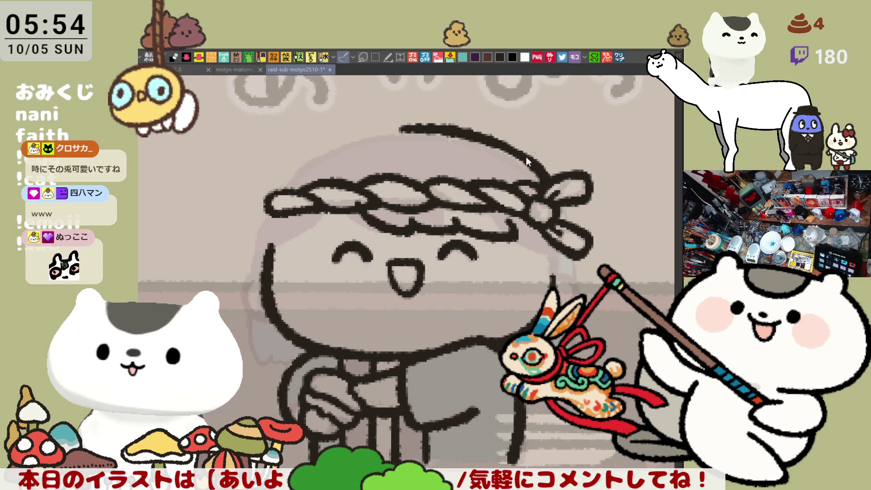
{"action": "left_click_drag", "start_coordinate": [499, 138], "coordinate": [546, 191]}
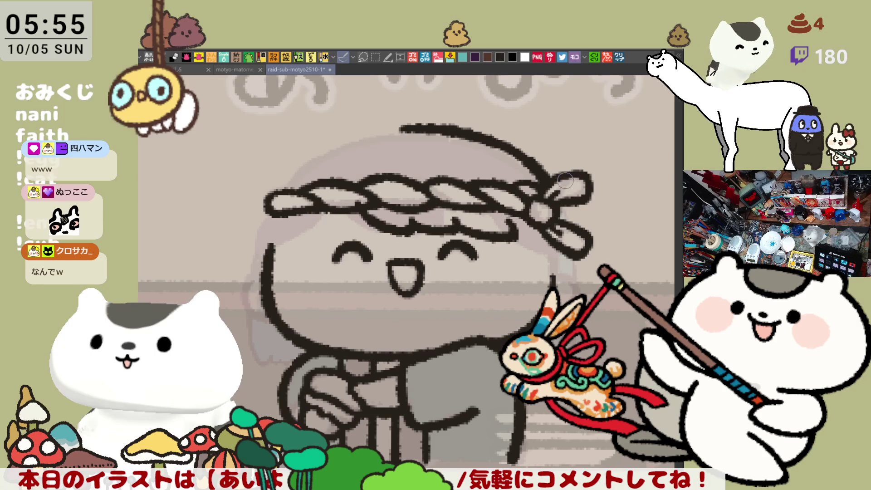
{"action": "key", "text": "ctrl+s"}
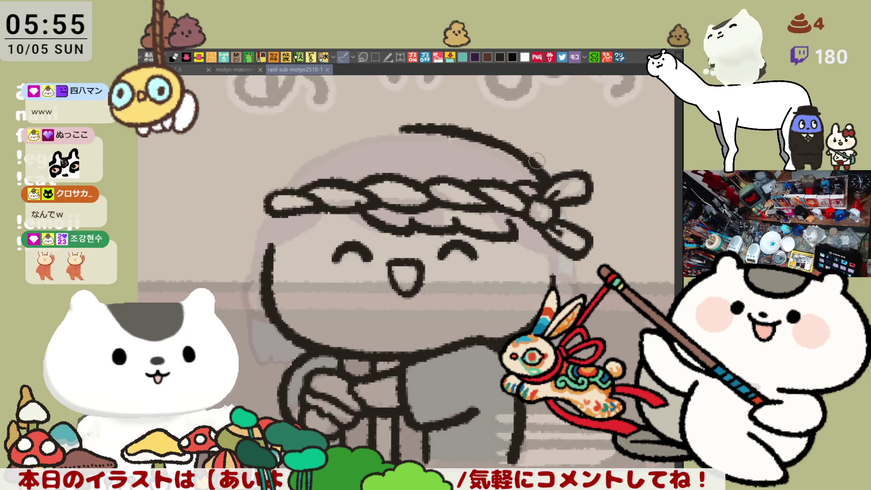
{"action": "left_click_drag", "start_coordinate": [540, 170], "coordinate": [508, 150]}
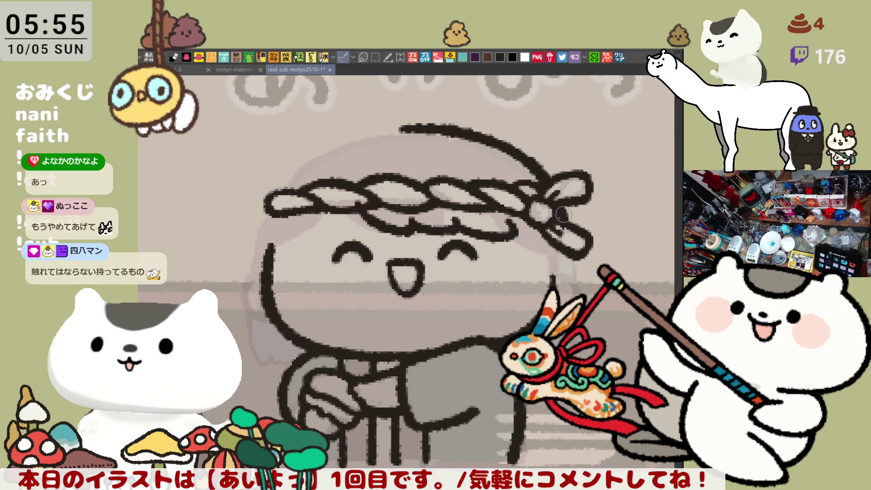
{"action": "mouse_move", "coordinate": [564, 210]}
{"action": "left_mouse_down"}
{"action": "mouse_move", "coordinate": [560, 202]}
{"action": "mouse_move", "coordinate": [413, 220]}
{"action": "left_mouse_up"}
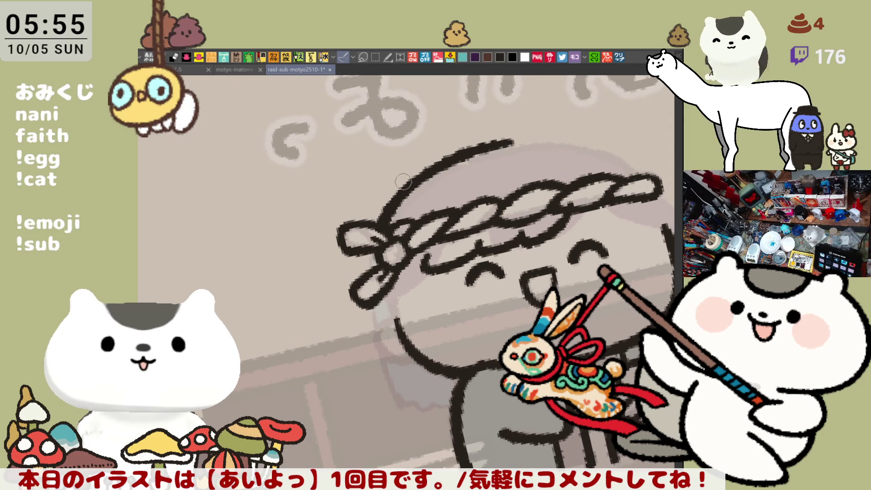
- Level the canvas and draw the head outline curving down right toward the headband knot
{"action": "key", "text": "ctrl+at"}
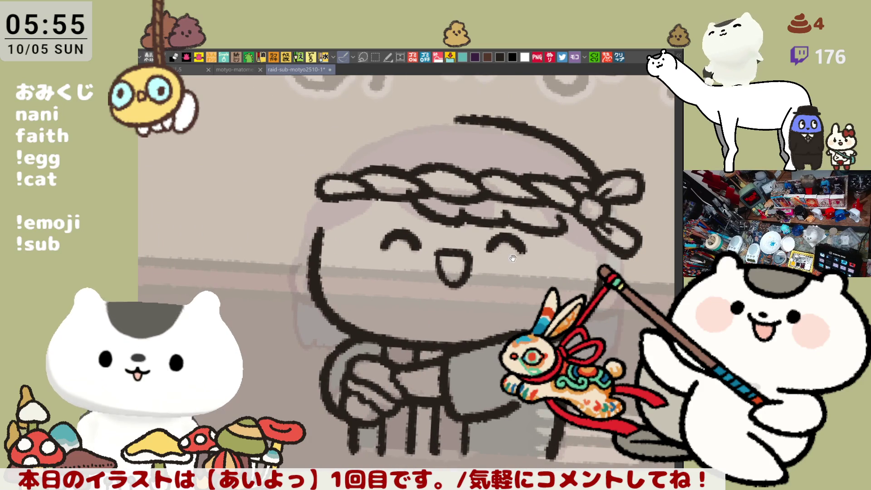
{"action": "left_click_drag", "start_coordinate": [549, 253], "coordinate": [459, 237]}
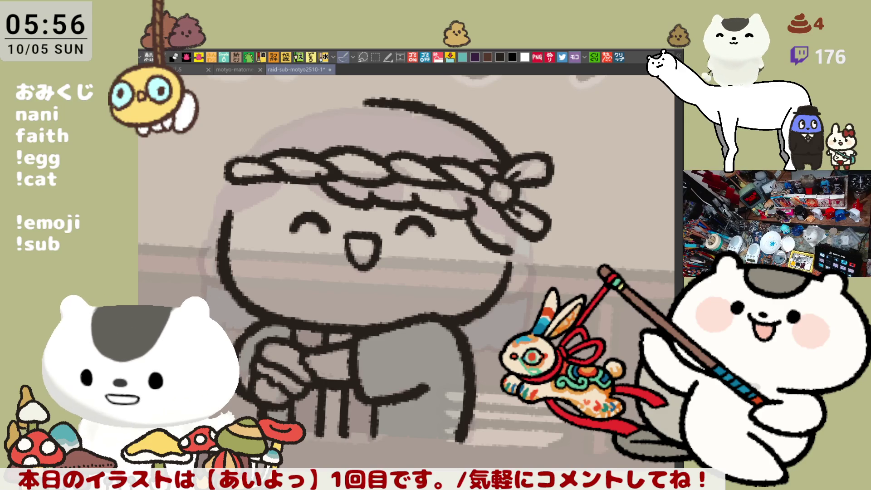
{"action": "mouse_move", "coordinate": [391, 403]}
{"action": "left_mouse_down"}
{"action": "mouse_move", "coordinate": [428, 422]}
{"action": "mouse_move", "coordinate": [366, 382]}
{"action": "left_mouse_up"}
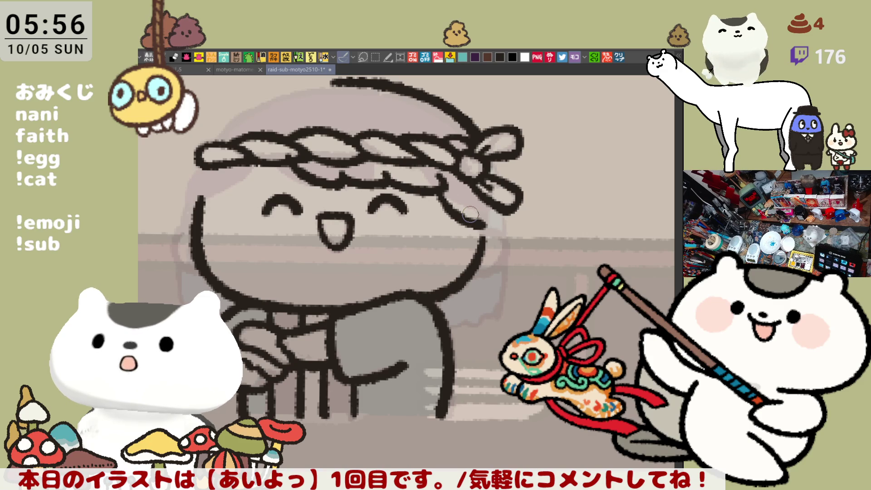
{"action": "left_click_drag", "start_coordinate": [470, 214], "coordinate": [503, 199]}
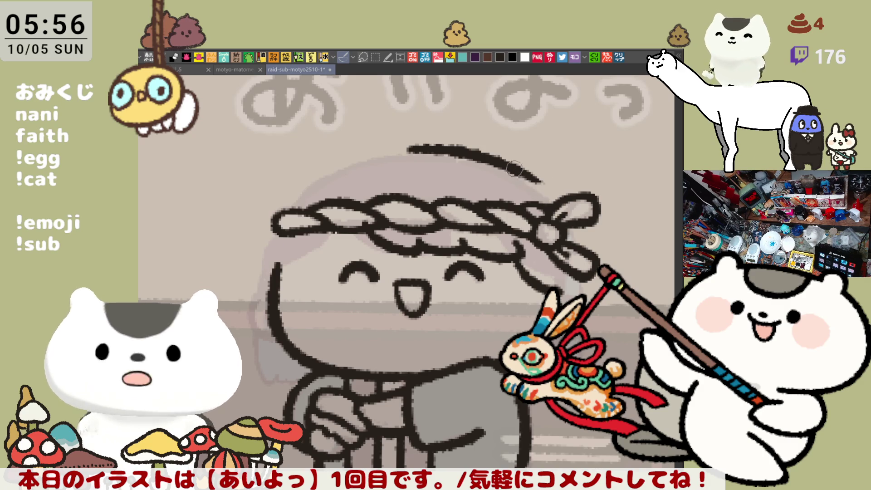
{"action": "left_click_drag", "start_coordinate": [514, 167], "coordinate": [561, 207]}
{"action": "key", "text": "ctrl+z"}
{"action": "left_click_drag", "start_coordinate": [514, 166], "coordinate": [562, 208]}
{"action": "key", "text": "ctrl+z"}
{"action": "mouse_move", "coordinate": [514, 166]}
{"action": "left_mouse_down"}
{"action": "mouse_move", "coordinate": [544, 181]}
{"action": "mouse_move", "coordinate": [563, 208]}
{"action": "mouse_move", "coordinate": [558, 199]}
{"action": "left_mouse_up"}
{"action": "key", "text": "ctrl+z"}
{"action": "key", "text": "ctrl+z"}
{"action": "left_click_drag", "start_coordinate": [514, 167], "coordinate": [563, 207]}
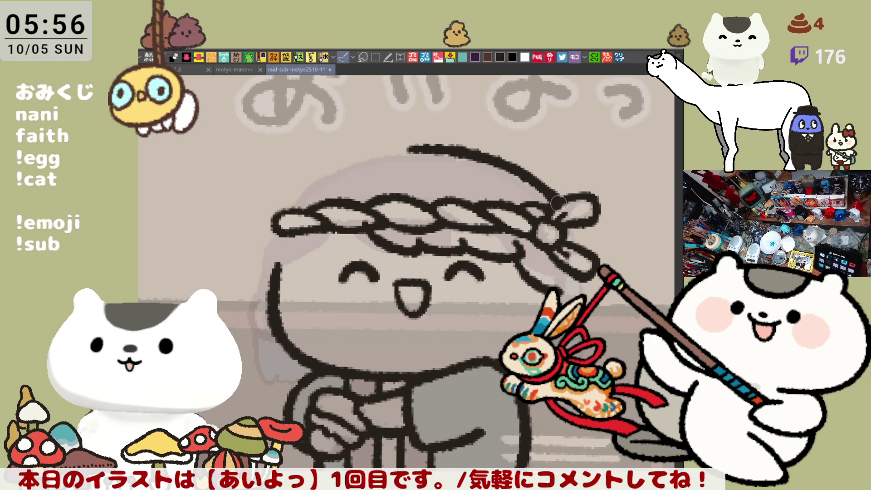
{"action": "key", "text": "ctrl+z"}
{"action": "left_click_drag", "start_coordinate": [514, 166], "coordinate": [561, 206]}
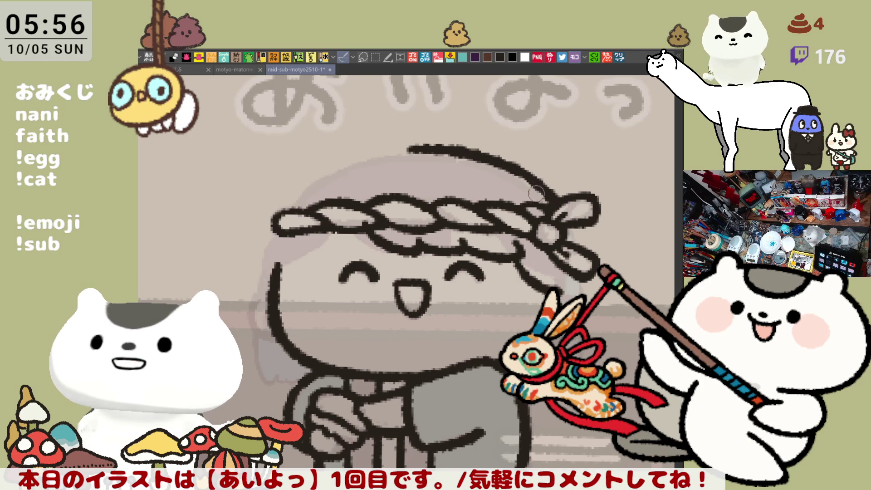
- On a mirrored, rotated view, add a short hair stroke along the head's left arc
{"action": "key", "text": "h"}
{"action": "scroll", "coordinate": [472, 215], "scroll_direction": "down", "scroll_amount": 2}
{"action": "key", "text": "minus"}
{"action": "key", "text": "minus"}
{"action": "key", "text": "minus"}
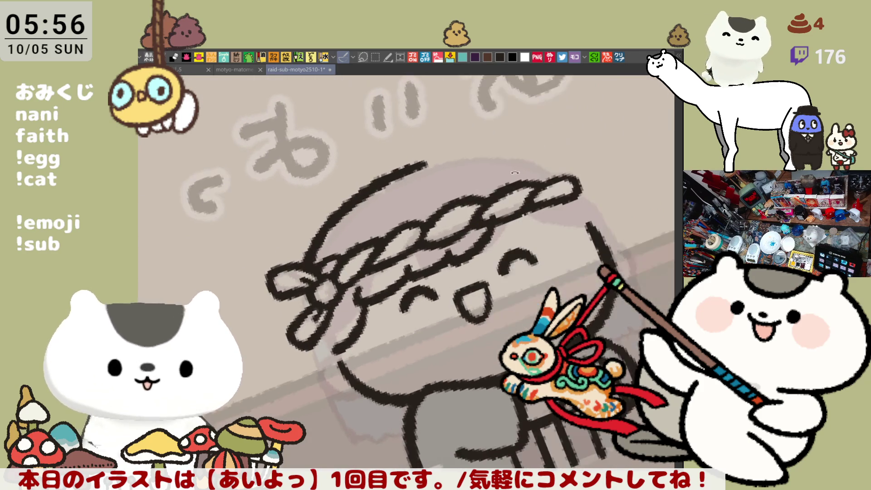
{"action": "scroll", "coordinate": [286, 312], "scroll_direction": "up", "scroll_amount": 2}
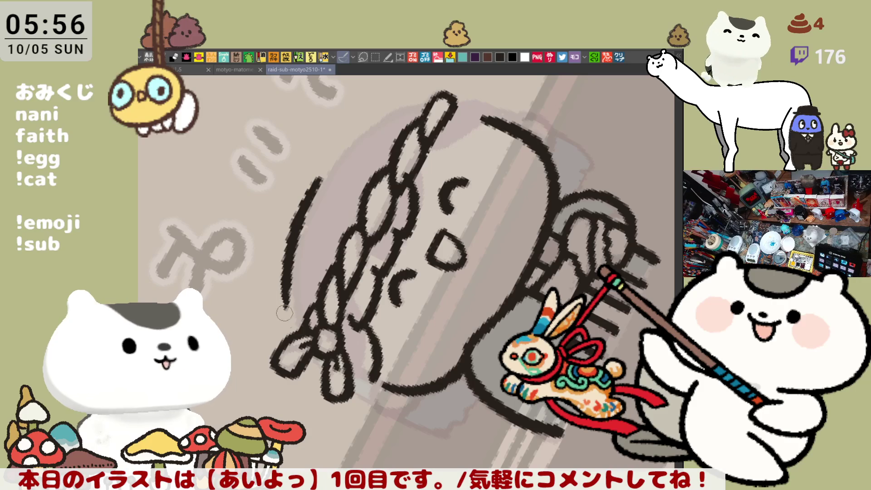
{"action": "left_click_drag", "start_coordinate": [285, 274], "coordinate": [293, 325]}
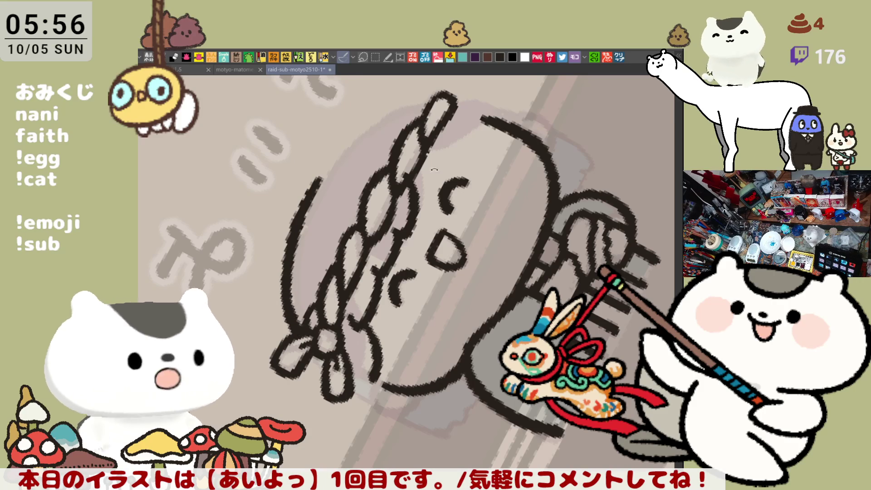
- Return the canvas to an upright, unmirrored view and reposition the chef to check the outline
{"action": "scroll", "coordinate": [412, 299], "scroll_direction": "down", "scroll_amount": 2}
{"action": "key", "text": "asciicircum"}
{"action": "key", "text": "asciicircum"}
{"action": "key", "text": "asciicircum"}
{"action": "scroll", "coordinate": [412, 298], "scroll_direction": "up", "scroll_amount": 2}
{"action": "key", "text": "h"}
{"action": "mouse_move", "coordinate": [412, 298]}
{"action": "left_mouse_down"}
{"action": "mouse_move", "coordinate": [536, 280]}
{"action": "mouse_move", "coordinate": [432, 271]}
{"action": "left_mouse_up"}
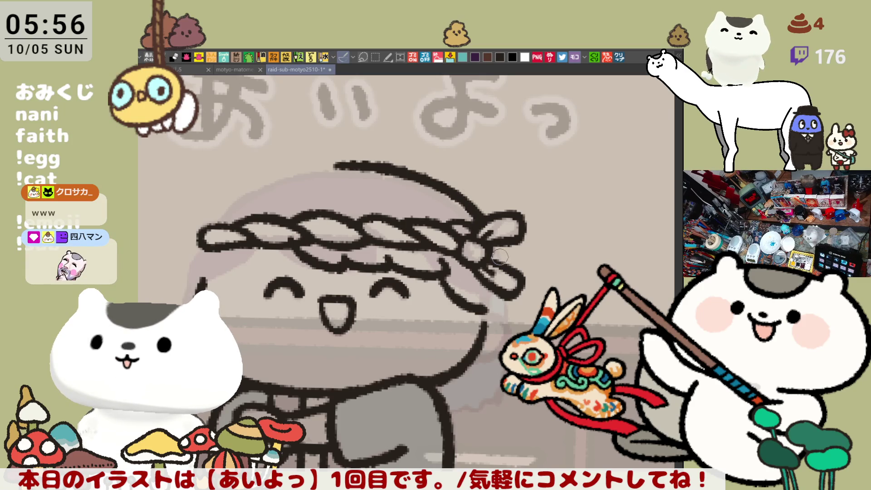
{"action": "left_click_drag", "start_coordinate": [494, 255], "coordinate": [508, 242]}
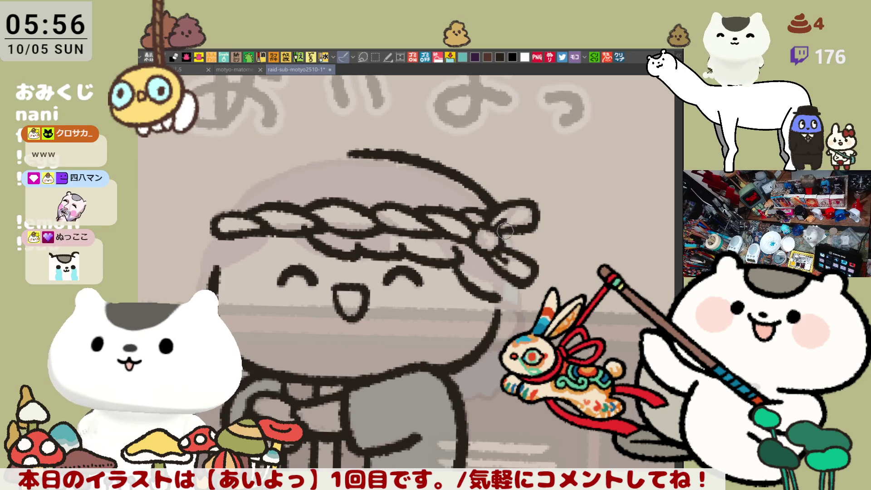
{"action": "left_click_drag", "start_coordinate": [503, 297], "coordinate": [532, 289]}
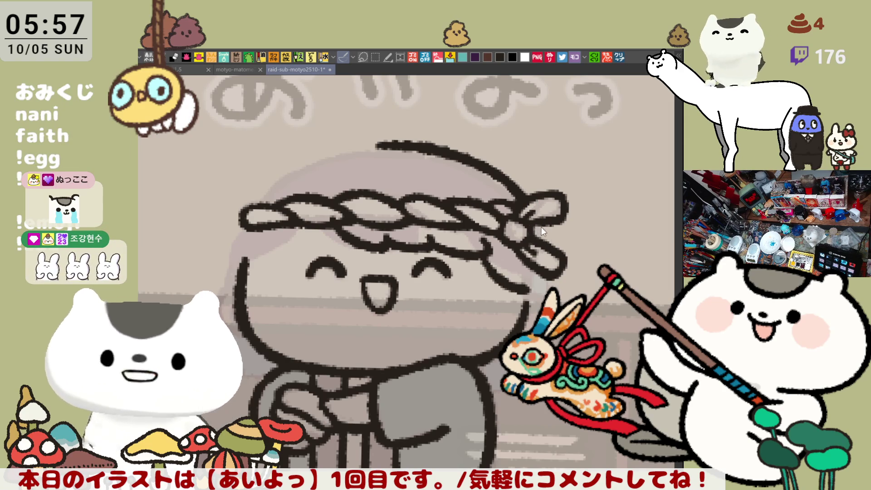
{"action": "key", "text": "h"}
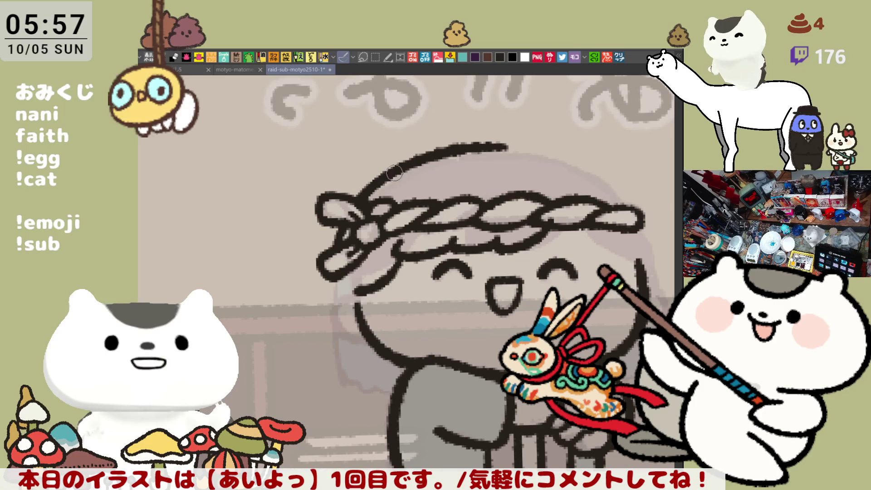
{"action": "left_click_drag", "start_coordinate": [401, 200], "coordinate": [495, 260]}
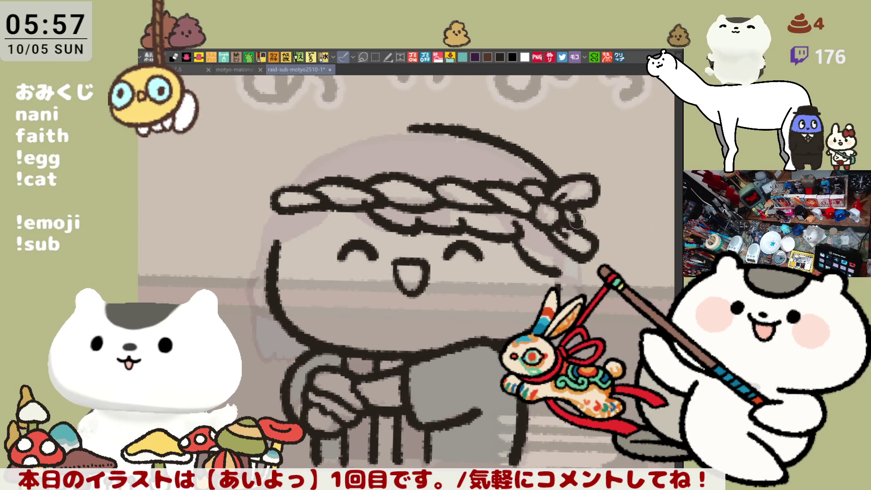
- Draw a strand curving down-right from the face's right outline, retrying until it fits
{"action": "mouse_move", "coordinate": [528, 244]}
{"action": "left_mouse_down"}
{"action": "mouse_move", "coordinate": [536, 232]}
{"action": "mouse_move", "coordinate": [488, 266]}
{"action": "left_mouse_up"}
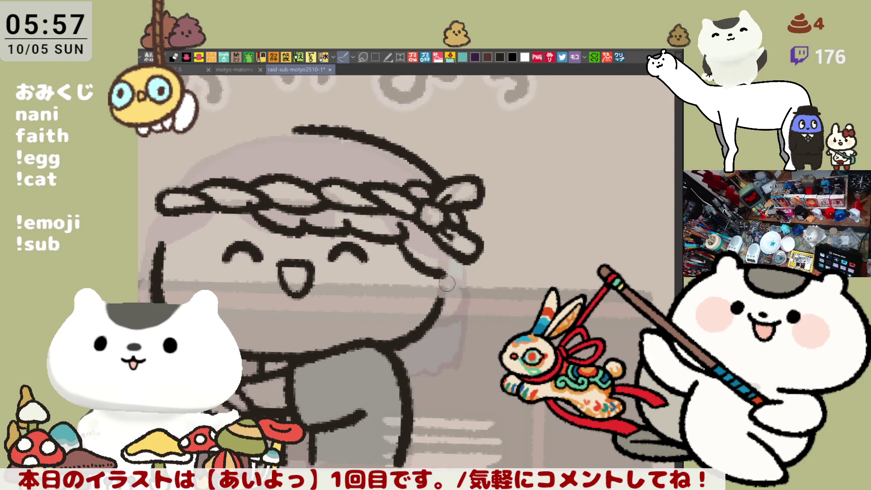
{"action": "left_click_drag", "start_coordinate": [435, 280], "coordinate": [418, 278]}
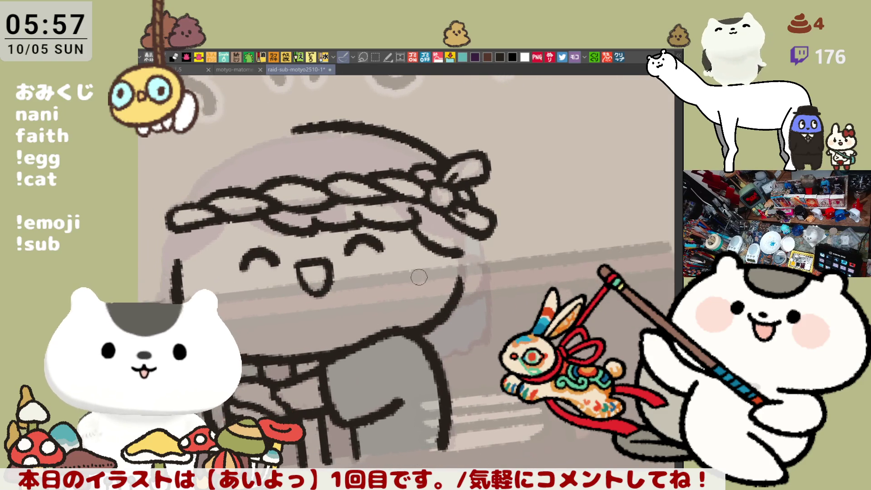
{"action": "left_click_drag", "start_coordinate": [453, 251], "coordinate": [492, 302]}
{"action": "key", "text": "ctrl+z"}
{"action": "left_click_drag", "start_coordinate": [452, 250], "coordinate": [502, 298]}
{"action": "key", "text": "ctrl+z"}
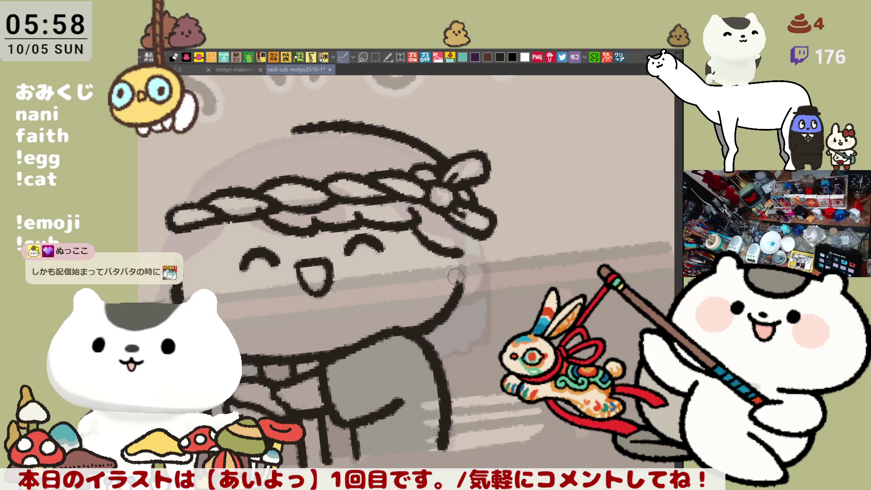
{"action": "left_click_drag", "start_coordinate": [447, 252], "coordinate": [484, 309]}
{"action": "key", "text": "ctrl+z"}
{"action": "left_click_drag", "start_coordinate": [453, 252], "coordinate": [505, 301]}
- Finish the strand with a curl trailing further to the right
{"action": "mouse_move", "coordinate": [486, 252]}
{"action": "left_mouse_down"}
{"action": "mouse_move", "coordinate": [515, 292]}
{"action": "mouse_move", "coordinate": [524, 284]}
{"action": "mouse_move", "coordinate": [512, 301]}
{"action": "mouse_move", "coordinate": [529, 311]}
{"action": "left_mouse_up"}
{"action": "key", "text": "ctrl+z"}
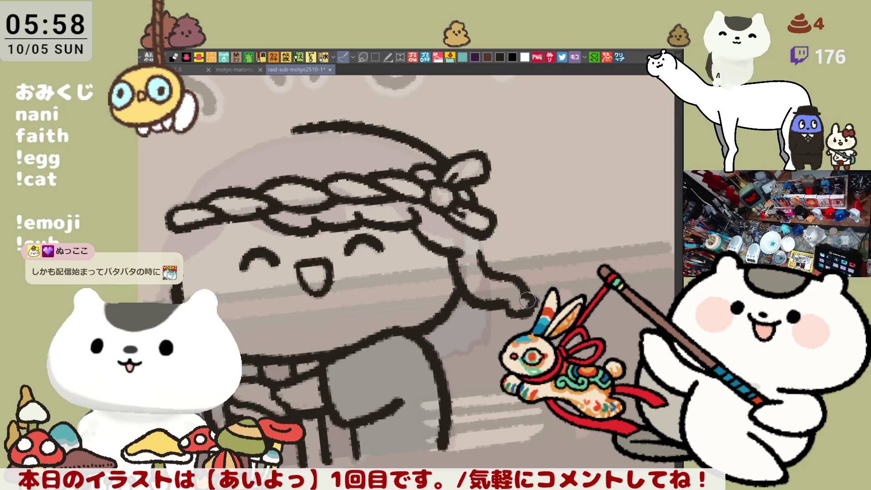
{"action": "left_click_drag", "start_coordinate": [508, 301], "coordinate": [537, 302]}
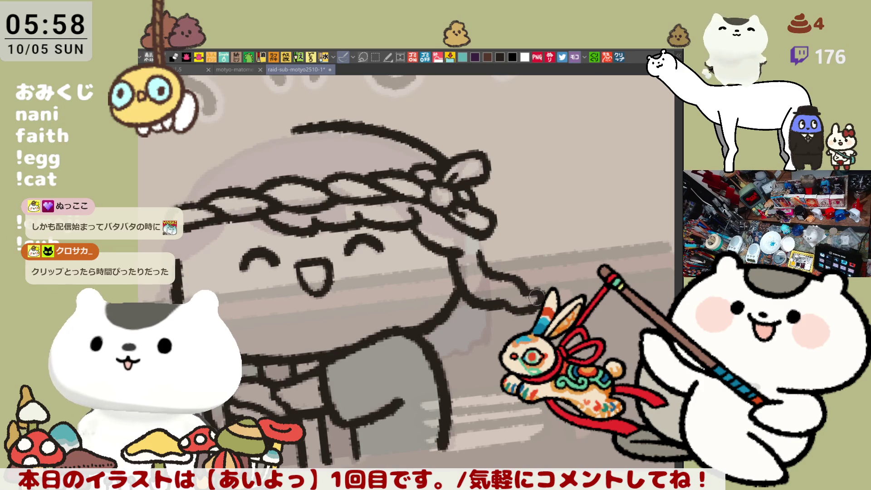
{"action": "mouse_move", "coordinate": [537, 293]}
{"action": "left_mouse_down"}
{"action": "mouse_move", "coordinate": [517, 254]}
{"action": "mouse_move", "coordinate": [522, 227]}
{"action": "mouse_move", "coordinate": [506, 248]}
{"action": "left_mouse_up"}
{"action": "left_click_drag", "start_coordinate": [412, 267], "coordinate": [458, 260]}
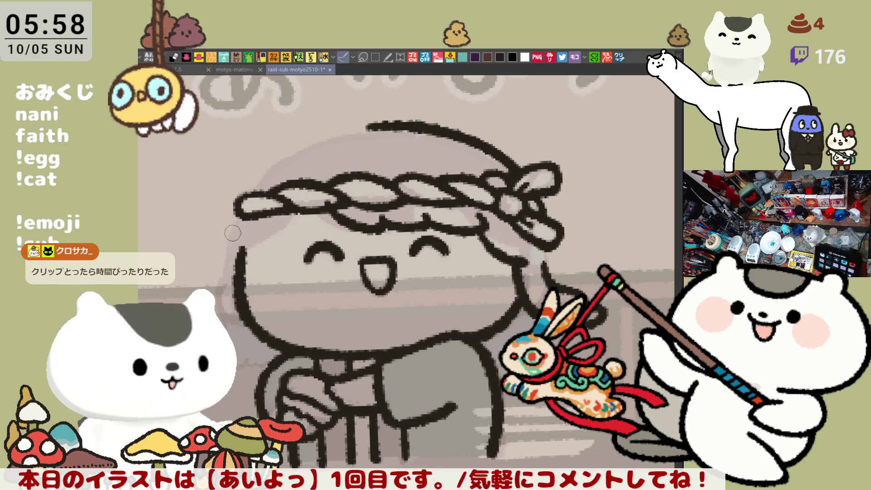
- Draw a long strand down the left side of the chef's face
{"action": "left_click_drag", "start_coordinate": [232, 224], "coordinate": [250, 343]}
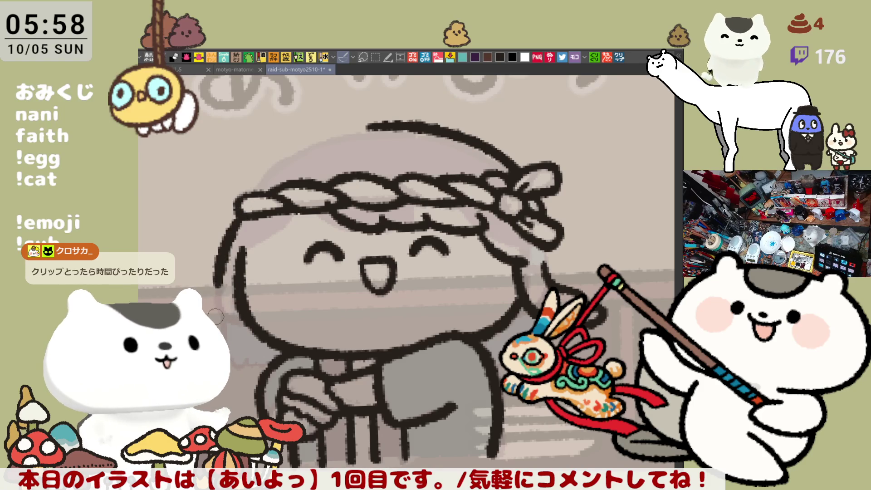
{"action": "key", "text": "ctrl+z"}
{"action": "left_click_drag", "start_coordinate": [241, 211], "coordinate": [240, 323]}
{"action": "key", "text": "ctrl+z"}
{"action": "left_click_drag", "start_coordinate": [233, 213], "coordinate": [246, 352]}
- Add an inner left strand reaching down toward the body and remove the outer left stroke
{"action": "left_click_drag", "start_coordinate": [247, 314], "coordinate": [254, 359]}
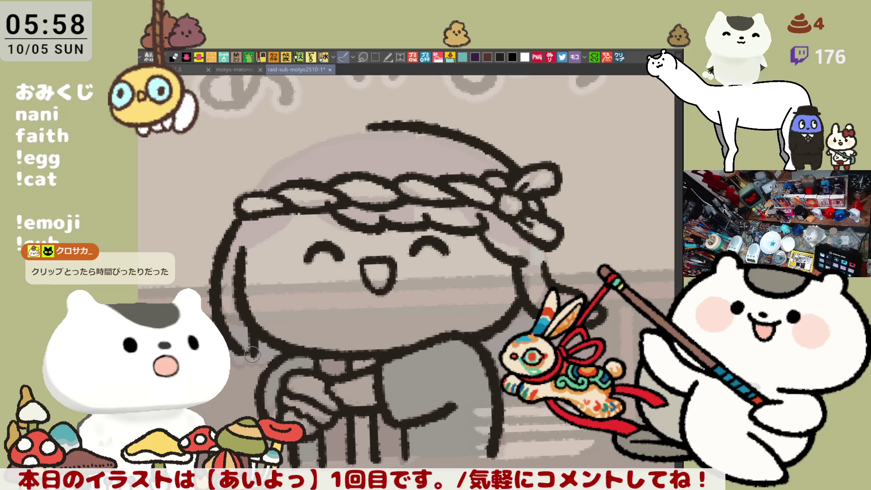
{"action": "key", "text": "ctrl+z"}
{"action": "left_click_drag", "start_coordinate": [244, 309], "coordinate": [252, 354]}
{"action": "key", "text": "ctrl+z"}
{"action": "left_click_drag", "start_coordinate": [245, 311], "coordinate": [252, 352]}
{"action": "key", "text": "ctrl+z"}
{"action": "left_click_drag", "start_coordinate": [245, 308], "coordinate": [249, 355]}
{"action": "key", "text": "ctrl+z"}
{"action": "left_click_drag", "start_coordinate": [245, 311], "coordinate": [246, 353]}
{"action": "key", "text": "ctrl+z"}
{"action": "left_click_drag", "start_coordinate": [245, 310], "coordinate": [256, 352]}
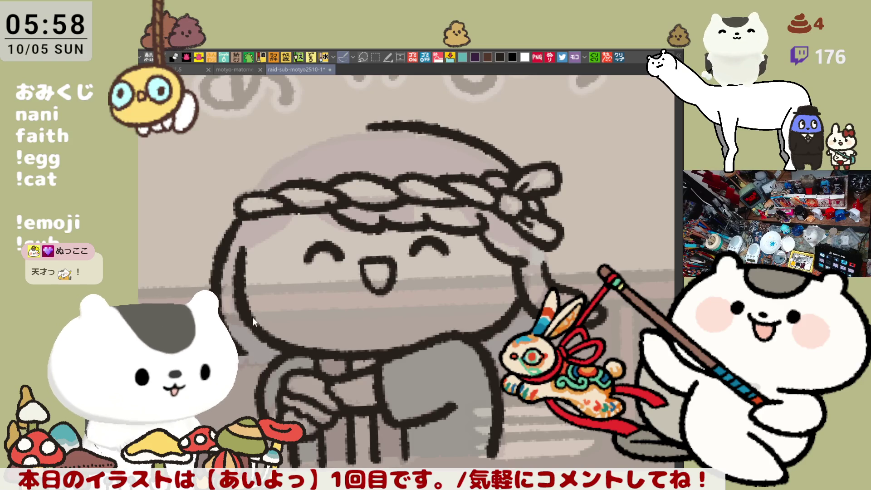
{"action": "key", "text": "ctrl+z"}
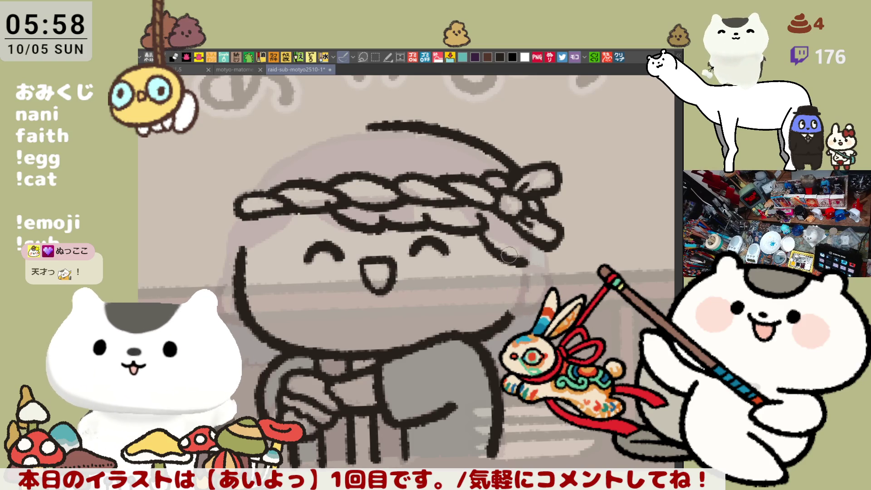
- Add strands along the face's right edge and below the headband's right end, then mirror-check
{"action": "left_click_drag", "start_coordinate": [510, 253], "coordinate": [503, 323]}
{"action": "key", "text": "ctrl+z"}
{"action": "left_click_drag", "start_coordinate": [523, 261], "coordinate": [505, 341]}
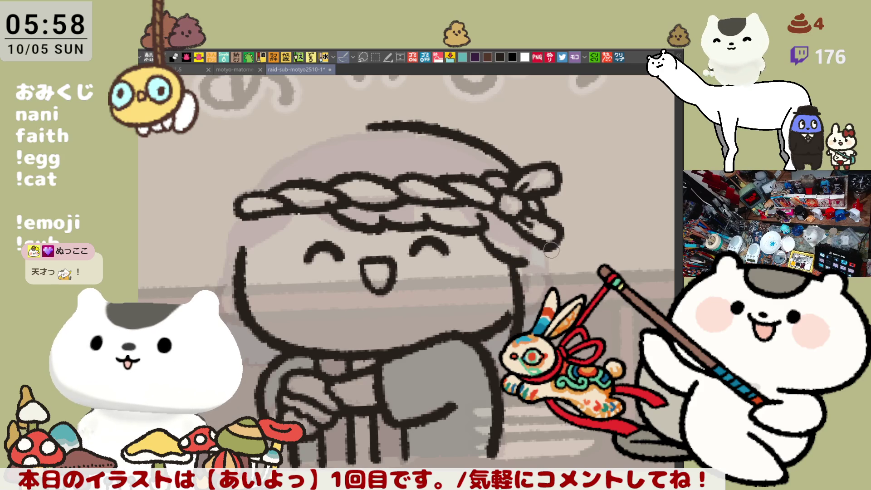
{"action": "left_click_drag", "start_coordinate": [551, 252], "coordinate": [557, 301]}
{"action": "key", "text": "h"}
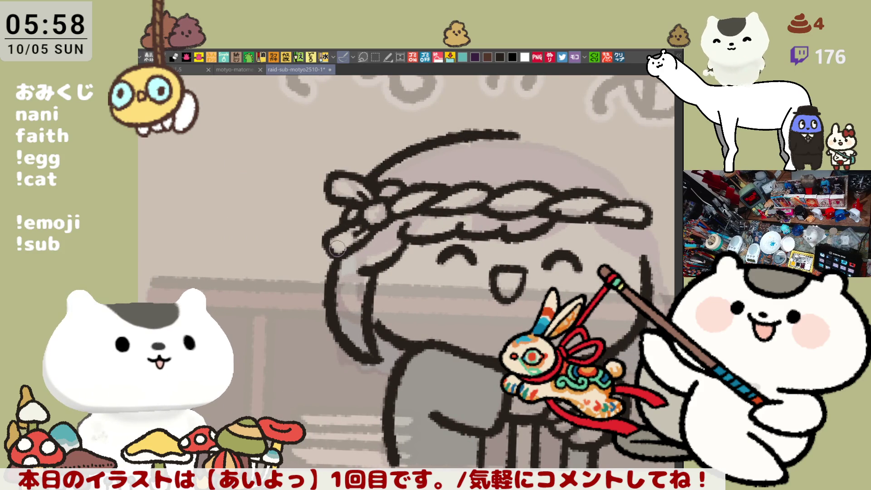
{"action": "key", "text": "h"}
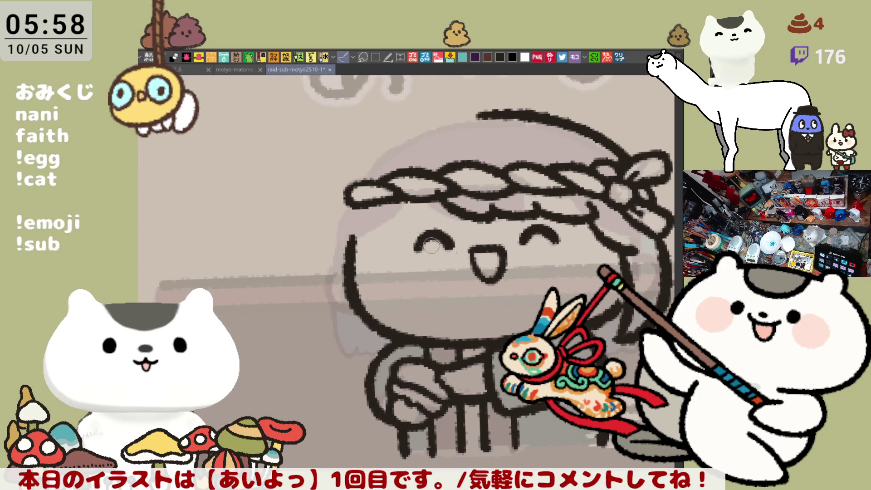
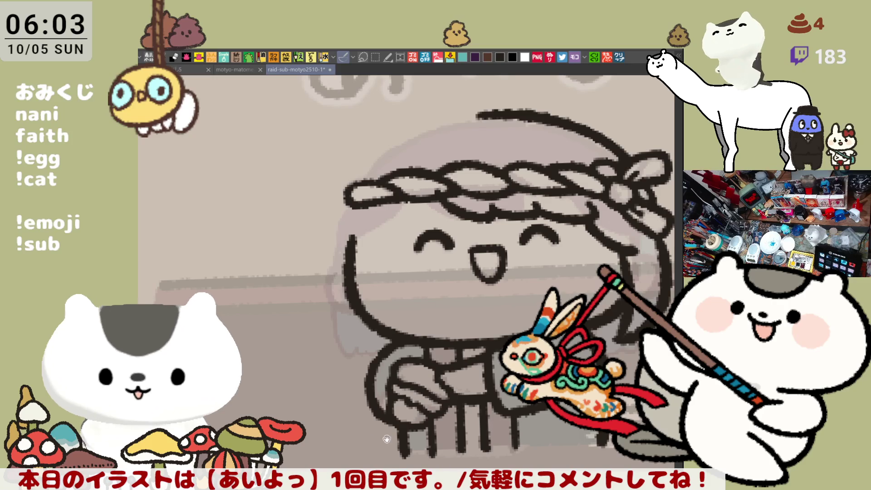
- Zoom out and pan across the sheet, then zoom in on the next uncoloured character's lower half
{"action": "left_click_drag", "start_coordinate": [409, 446], "coordinate": [429, 390]}
{"action": "scroll", "coordinate": [499, 204], "scroll_direction": "down", "scroll_amount": 10}
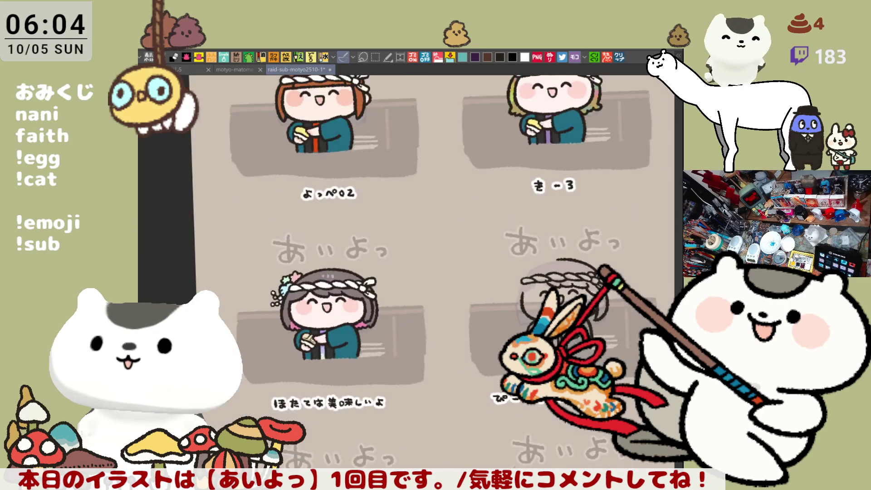
{"action": "left_click_drag", "start_coordinate": [586, 334], "coordinate": [370, 288]}
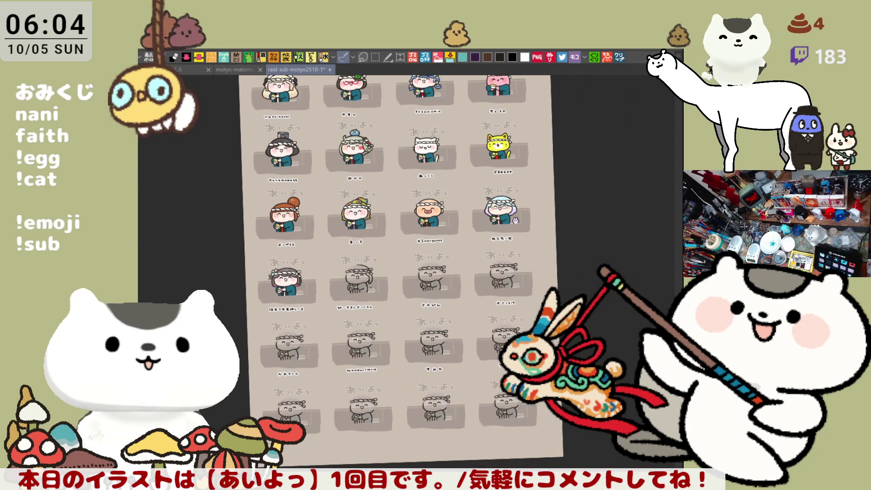
{"action": "left_click_drag", "start_coordinate": [408, 318], "coordinate": [454, 238]}
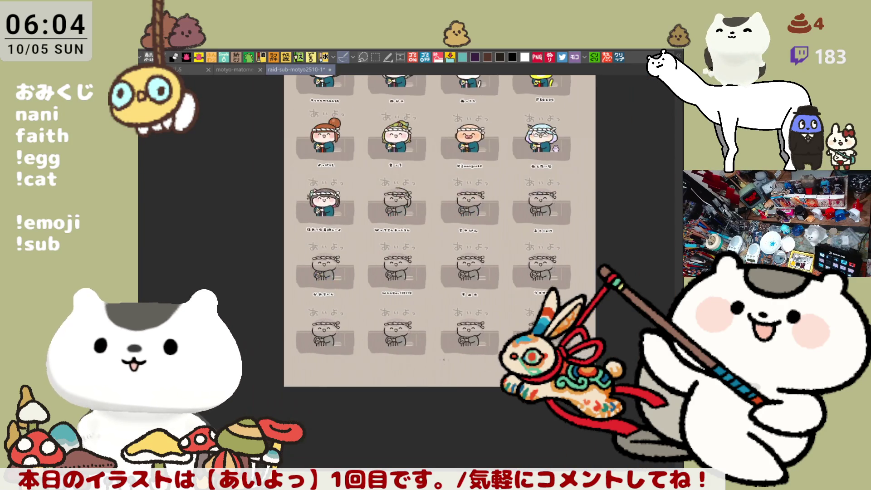
{"action": "scroll", "coordinate": [567, 461], "scroll_direction": "up", "scroll_amount": 5}
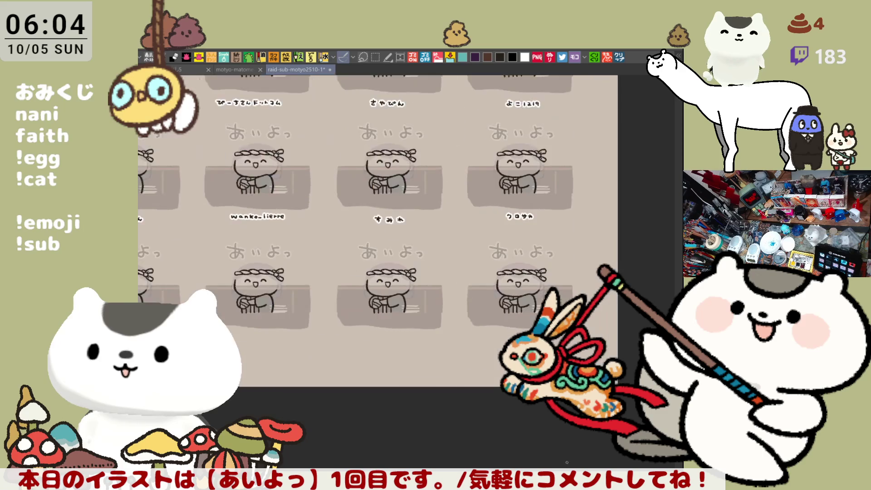
{"action": "scroll", "coordinate": [563, 455], "scroll_direction": "down", "scroll_amount": 3}
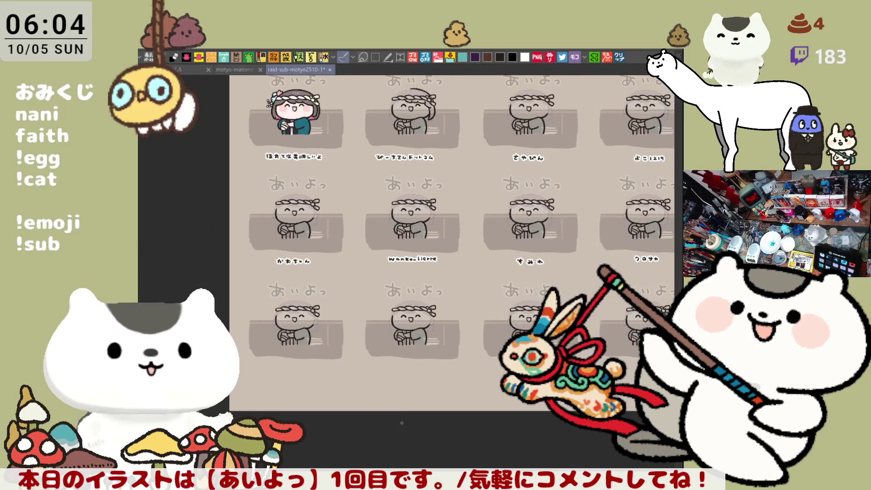
{"action": "scroll", "coordinate": [404, 413], "scroll_direction": "up", "scroll_amount": 5}
{"action": "mouse_move", "coordinate": [404, 411]}
{"action": "left_mouse_down"}
{"action": "mouse_move", "coordinate": [231, 410]}
{"action": "mouse_move", "coordinate": [273, 419]}
{"action": "left_mouse_up"}
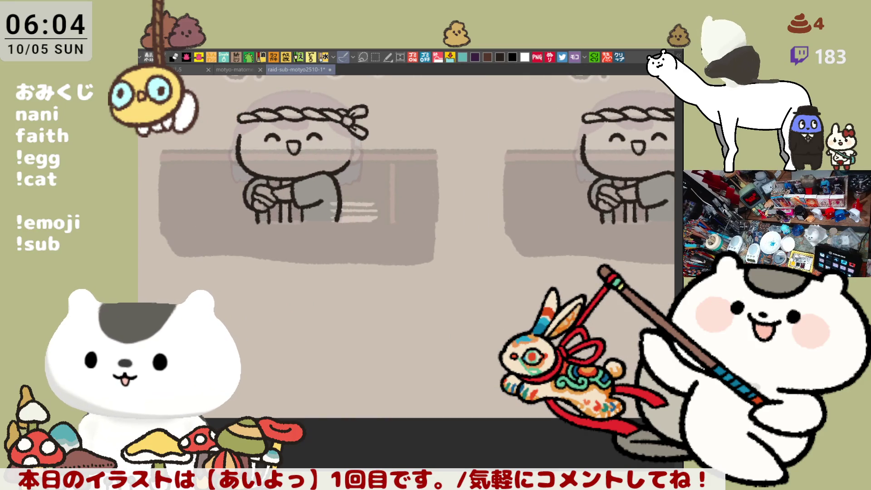
{"action": "scroll", "coordinate": [429, 395], "scroll_direction": "up", "scroll_amount": 4}
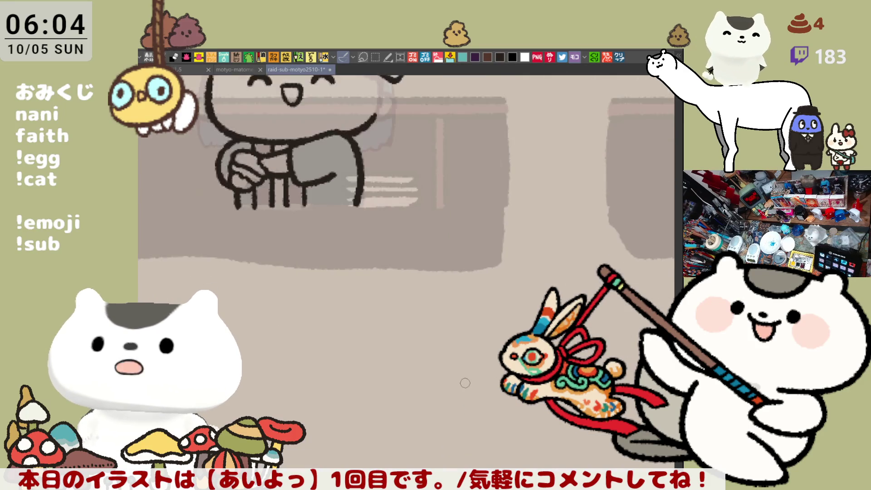
- Letter a viewer's name in kana under each of the two characters, redoing one misdrawn stroke
{"action": "left_click_drag", "start_coordinate": [272, 290], "coordinate": [328, 284]}
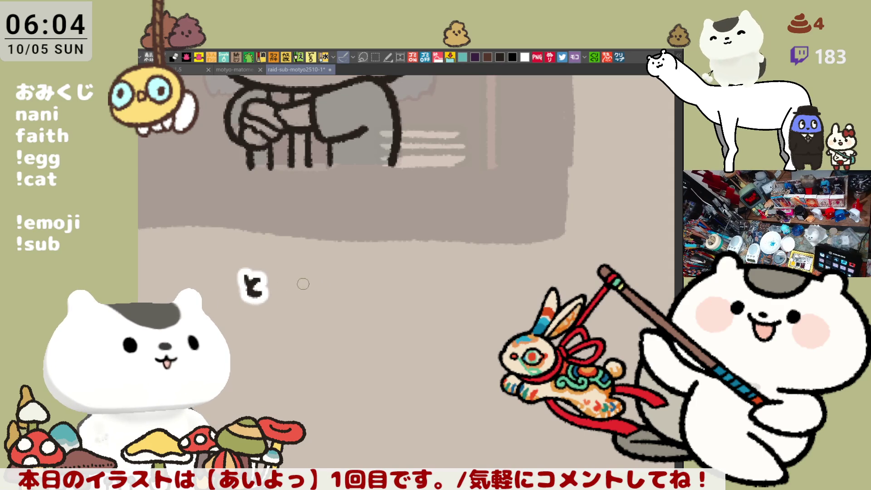
{"action": "mouse_move", "coordinate": [286, 277]}
{"action": "left_mouse_down"}
{"action": "mouse_move", "coordinate": [305, 277]}
{"action": "mouse_move", "coordinate": [312, 295]}
{"action": "mouse_move", "coordinate": [313, 287]}
{"action": "mouse_move", "coordinate": [365, 278]}
{"action": "mouse_move", "coordinate": [350, 303]}
{"action": "left_mouse_up"}
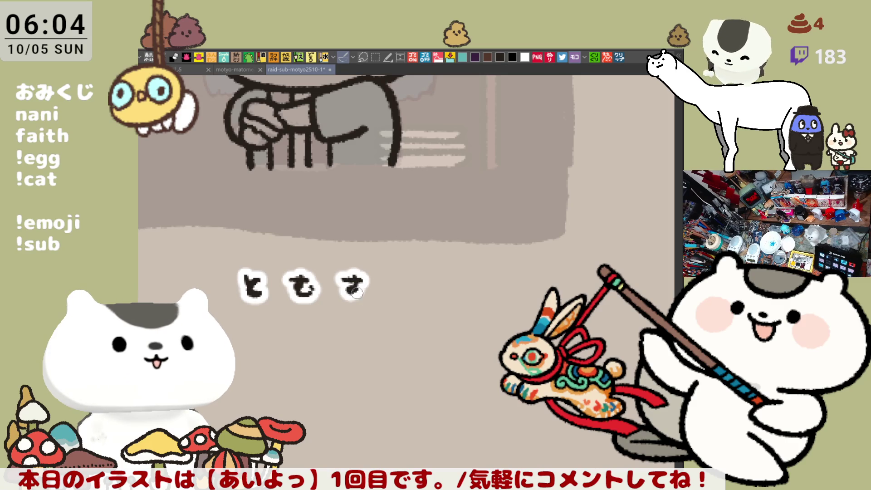
{"action": "mouse_move", "coordinate": [613, 293]}
{"action": "left_mouse_down"}
{"action": "mouse_move", "coordinate": [373, 278]}
{"action": "mouse_move", "coordinate": [272, 284]}
{"action": "mouse_move", "coordinate": [354, 245]}
{"action": "mouse_move", "coordinate": [340, 239]}
{"action": "mouse_move", "coordinate": [341, 257]}
{"action": "mouse_move", "coordinate": [399, 241]}
{"action": "mouse_move", "coordinate": [388, 261]}
{"action": "mouse_move", "coordinate": [416, 251]}
{"action": "mouse_move", "coordinate": [404, 244]}
{"action": "mouse_move", "coordinate": [446, 245]}
{"action": "mouse_move", "coordinate": [443, 252]}
{"action": "mouse_move", "coordinate": [472, 244]}
{"action": "mouse_move", "coordinate": [461, 256]}
{"action": "mouse_move", "coordinate": [470, 261]}
{"action": "mouse_move", "coordinate": [502, 247]}
{"action": "left_mouse_up"}
{"action": "key", "text": "ctrl+z"}
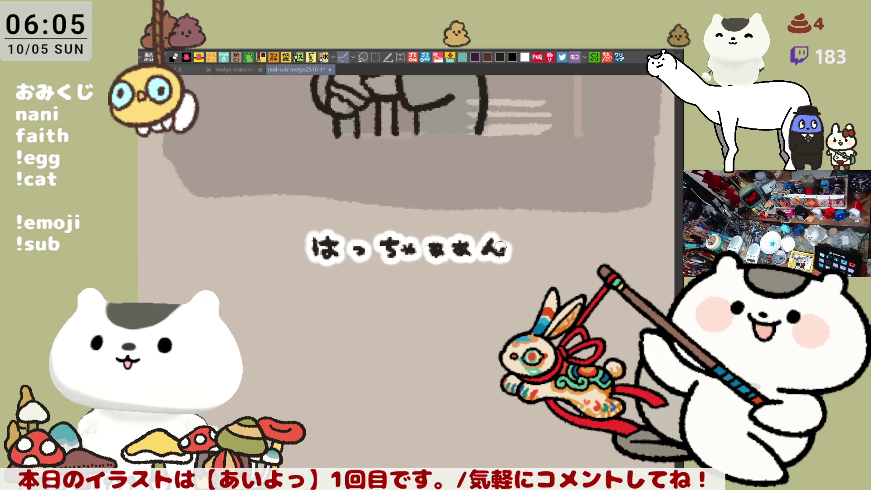
{"action": "scroll", "coordinate": [498, 249], "scroll_direction": "down", "scroll_amount": 6}
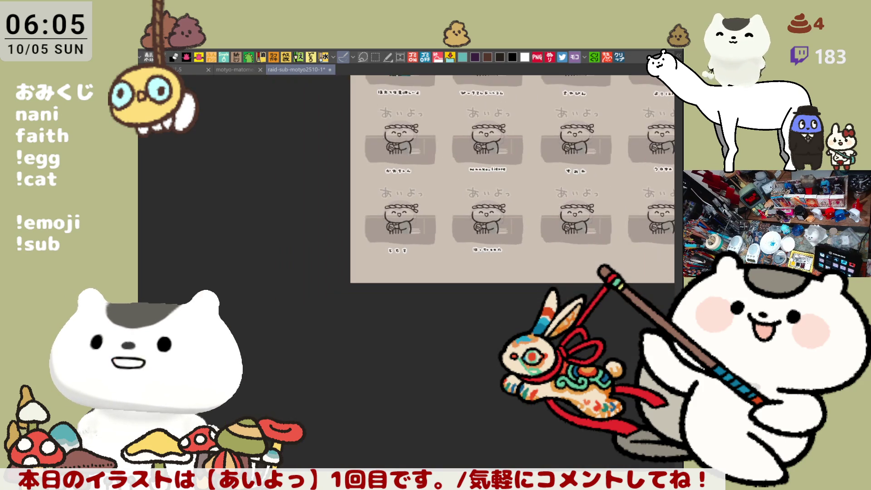
- Pan past the coloured top rows and zoom in on the uncoloured character under the あいよっ title
{"action": "mouse_move", "coordinate": [500, 250]}
{"action": "left_mouse_down"}
{"action": "mouse_move", "coordinate": [420, 365]}
{"action": "mouse_move", "coordinate": [416, 390]}
{"action": "left_mouse_up"}
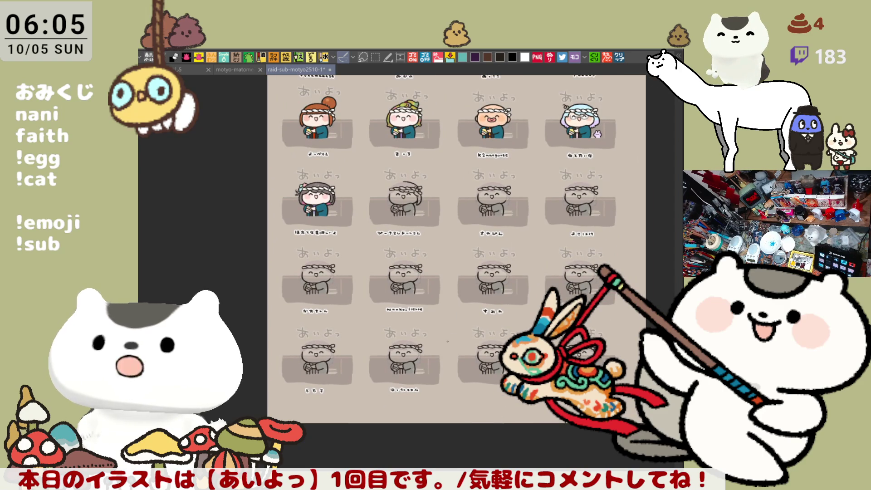
{"action": "scroll", "coordinate": [470, 326], "scroll_direction": "up", "scroll_amount": 3}
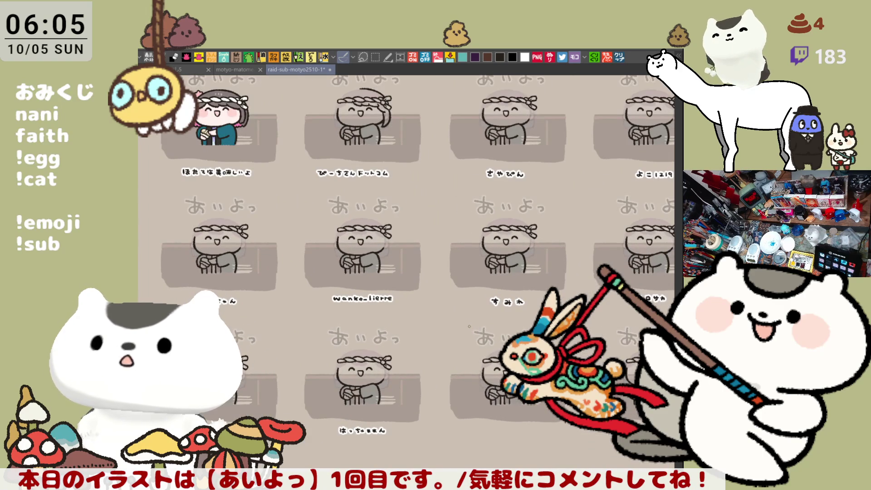
{"action": "left_click_drag", "start_coordinate": [363, 185], "coordinate": [370, 287]}
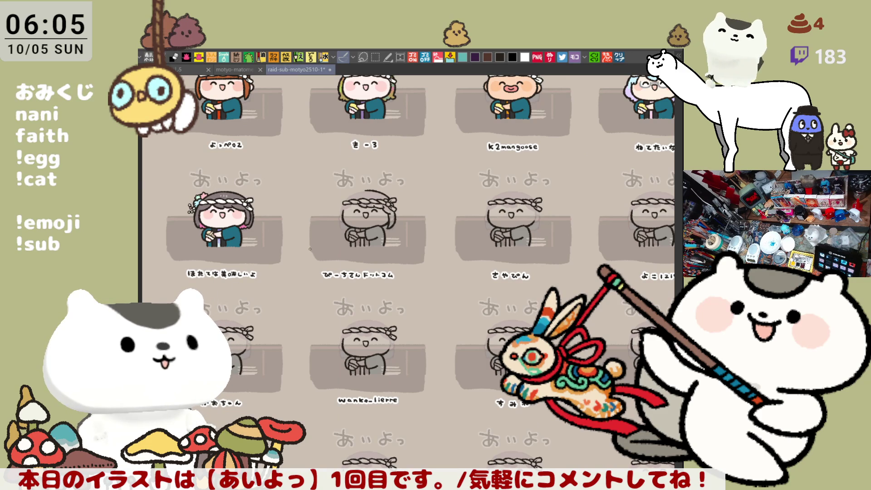
{"action": "scroll", "coordinate": [310, 249], "scroll_direction": "up", "scroll_amount": 7}
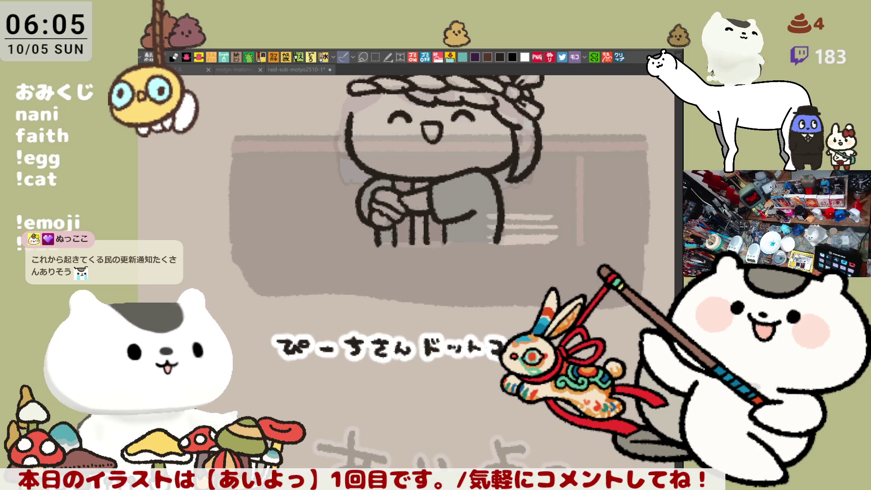
- Reveal the あいよっ title, then ink the top arc of the hair over the head
{"action": "left_click_drag", "start_coordinate": [437, 137], "coordinate": [414, 269]}
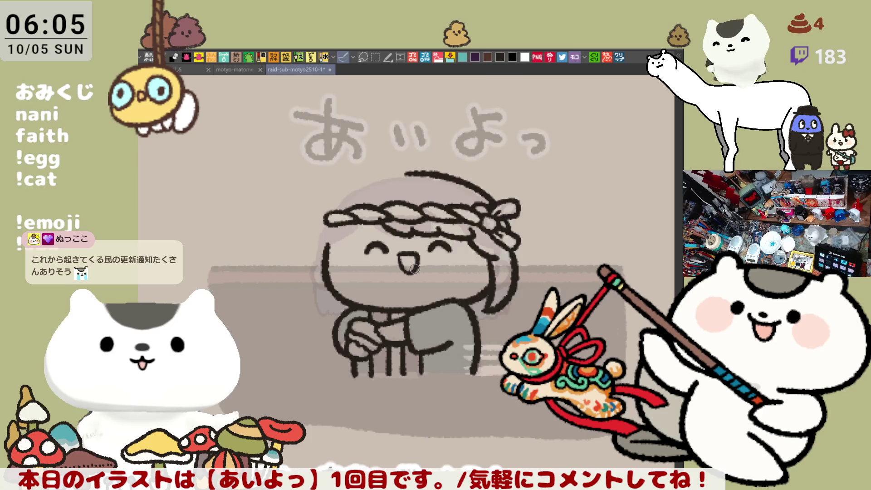
{"action": "scroll", "coordinate": [414, 269], "scroll_direction": "up", "scroll_amount": 3}
{"action": "left_click_drag", "start_coordinate": [408, 117], "coordinate": [444, 162]}
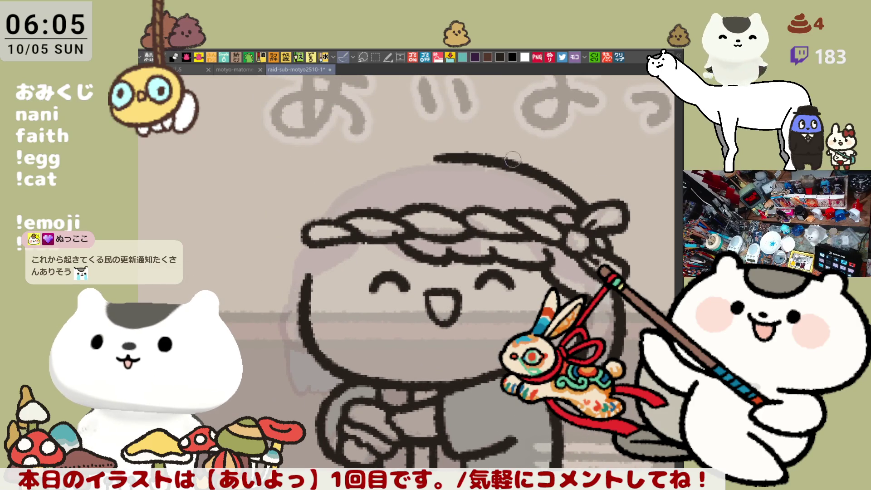
{"action": "left_click_drag", "start_coordinate": [465, 153], "coordinate": [556, 176]}
{"action": "key", "text": "ctrl+z"}
{"action": "left_click_drag", "start_coordinate": [431, 157], "coordinate": [559, 173]}
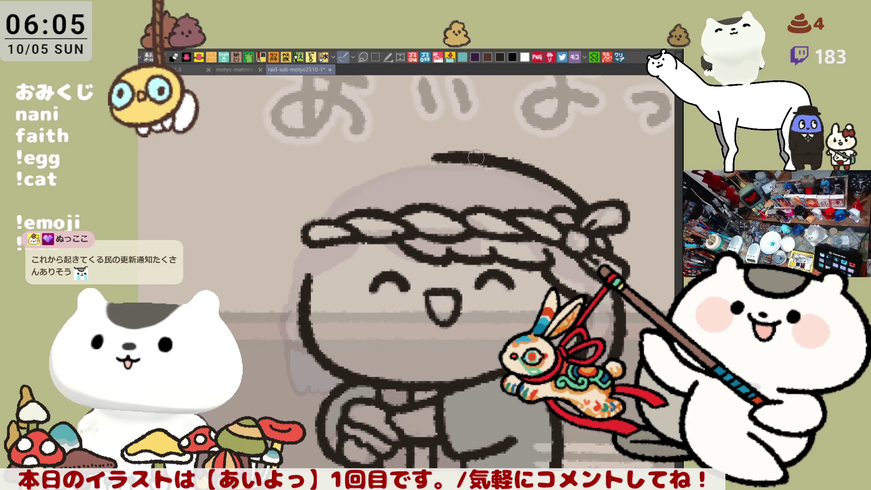
{"action": "left_click_drag", "start_coordinate": [520, 166], "coordinate": [577, 192]}
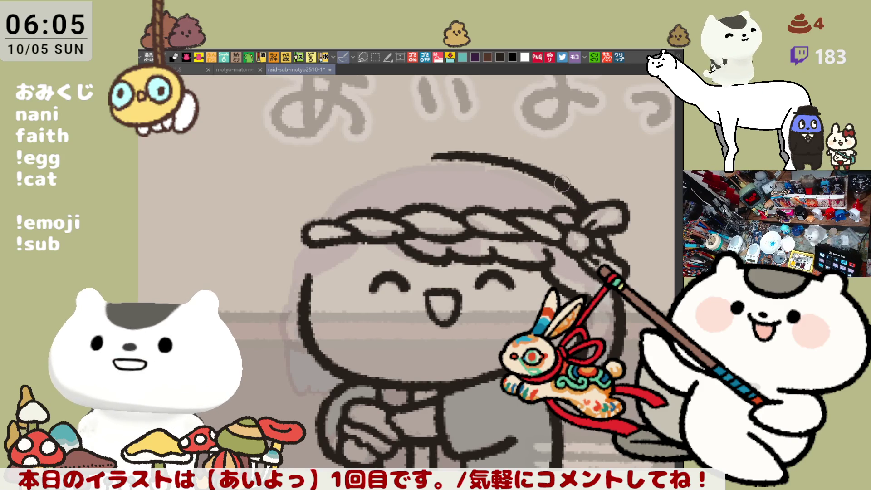
- Extend the hair arc to the right, retrying the stroke until its right end sits well
{"action": "scroll", "coordinate": [569, 176], "scroll_direction": "right", "scroll_amount": 3}
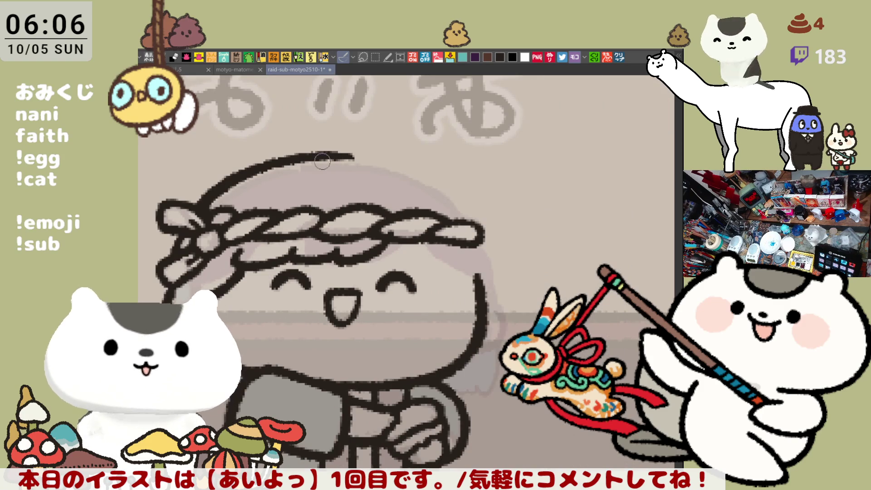
{"action": "left_click_drag", "start_coordinate": [254, 165], "coordinate": [408, 179]}
{"action": "key", "text": "ctrl+z"}
{"action": "left_click_drag", "start_coordinate": [254, 169], "coordinate": [416, 183]}
{"action": "key", "text": "ctrl+z"}
{"action": "left_click_drag", "start_coordinate": [253, 170], "coordinate": [407, 169]}
{"action": "key", "text": "ctrl+z"}
{"action": "left_click_drag", "start_coordinate": [254, 168], "coordinate": [409, 171]}
{"action": "key", "text": "ctrl+z"}
{"action": "left_click_drag", "start_coordinate": [271, 169], "coordinate": [440, 181]}
{"action": "key", "text": "ctrl+z"}
{"action": "left_click_drag", "start_coordinate": [263, 169], "coordinate": [426, 179]}
{"action": "key", "text": "ctrl+z"}
{"action": "left_click_drag", "start_coordinate": [271, 167], "coordinate": [435, 181]}
{"action": "key", "text": "ctrl+z"}
{"action": "mouse_move", "coordinate": [272, 163]}
{"action": "left_mouse_down"}
{"action": "mouse_move", "coordinate": [326, 152]}
{"action": "mouse_move", "coordinate": [447, 179]}
{"action": "left_mouse_up"}
{"action": "key", "text": "ctrl+z"}
{"action": "mouse_move", "coordinate": [291, 159]}
{"action": "left_mouse_down"}
{"action": "mouse_move", "coordinate": [456, 192]}
{"action": "mouse_move", "coordinate": [317, 155]}
{"action": "mouse_move", "coordinate": [456, 190]}
{"action": "left_mouse_up"}
{"action": "key", "text": "ctrl+z"}
{"action": "key", "text": "ctrl+z"}
{"action": "mouse_move", "coordinate": [320, 153]}
{"action": "left_mouse_down"}
{"action": "mouse_move", "coordinate": [380, 158]}
{"action": "mouse_move", "coordinate": [452, 194]}
{"action": "left_mouse_up"}
- Check the drawing flipped horizontally and draw hair strands down the face's left side
{"action": "key", "text": "h"}
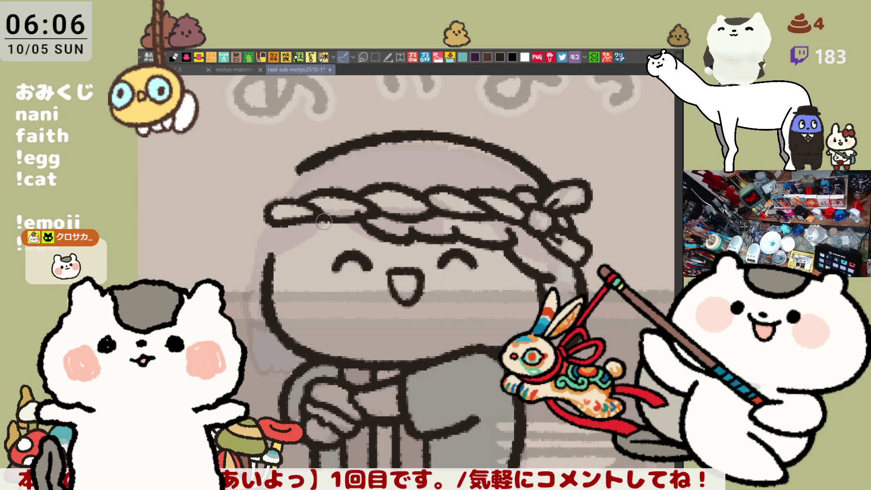
{"action": "left_click", "coordinate": [265, 251]}
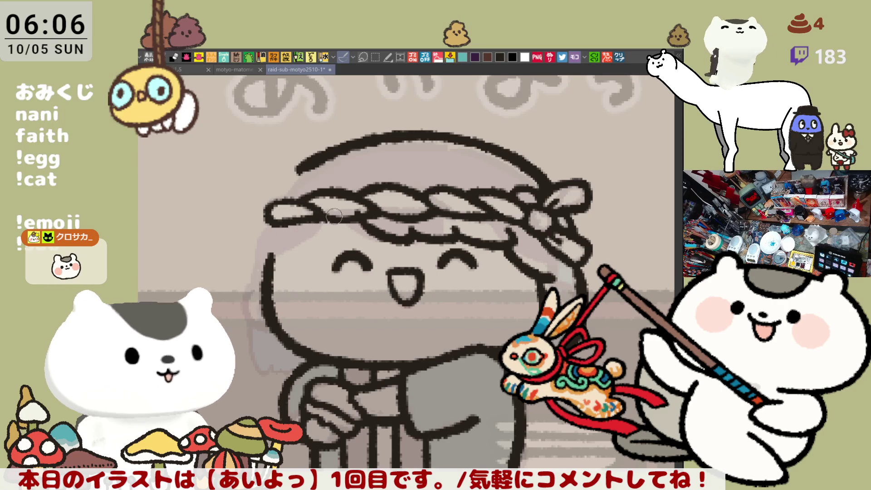
{"action": "mouse_move", "coordinate": [313, 224]}
{"action": "left_mouse_down"}
{"action": "mouse_move", "coordinate": [315, 249]}
{"action": "mouse_move", "coordinate": [303, 248]}
{"action": "left_mouse_up"}
{"action": "key", "text": "ctrl+z"}
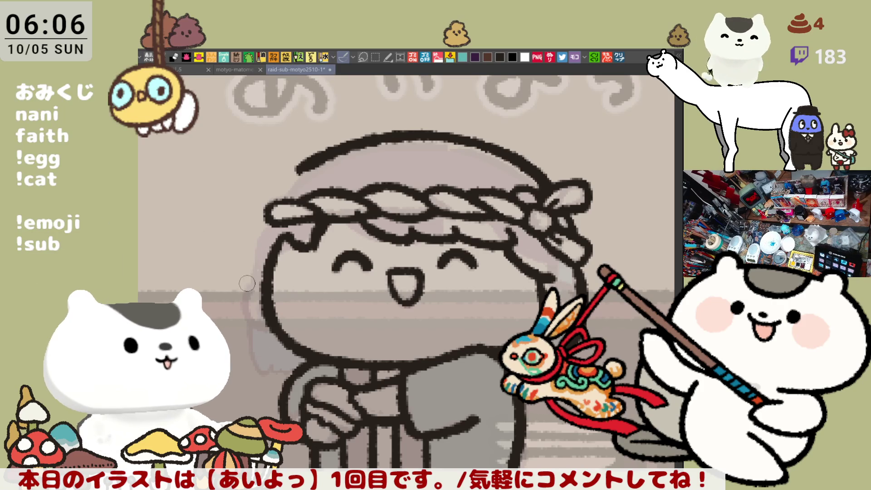
{"action": "left_click_drag", "start_coordinate": [264, 233], "coordinate": [292, 369]}
{"action": "key", "text": "ctrl+z"}
{"action": "mouse_move", "coordinate": [261, 230]}
{"action": "left_mouse_down"}
{"action": "mouse_move", "coordinate": [243, 327]}
{"action": "mouse_move", "coordinate": [294, 367]}
{"action": "mouse_move", "coordinate": [254, 261]}
{"action": "mouse_move", "coordinate": [290, 368]}
{"action": "left_mouse_up"}
{"action": "key", "text": "ctrl+z"}
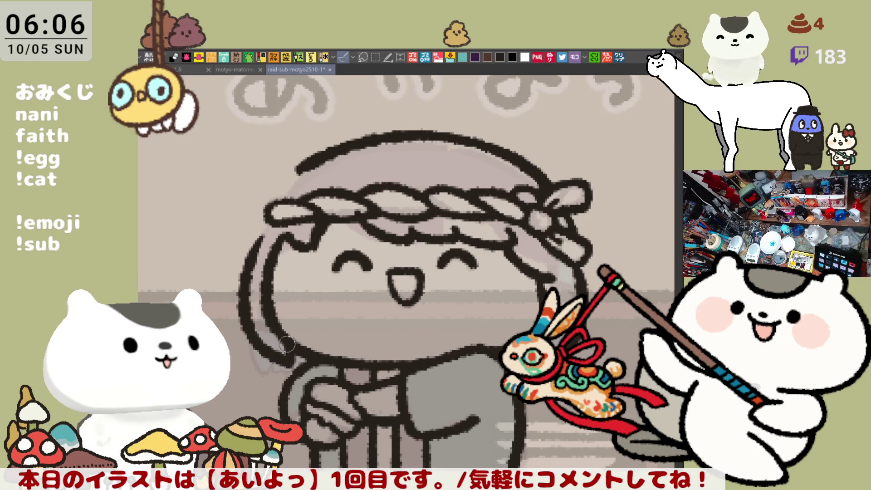
{"action": "key", "text": "h"}
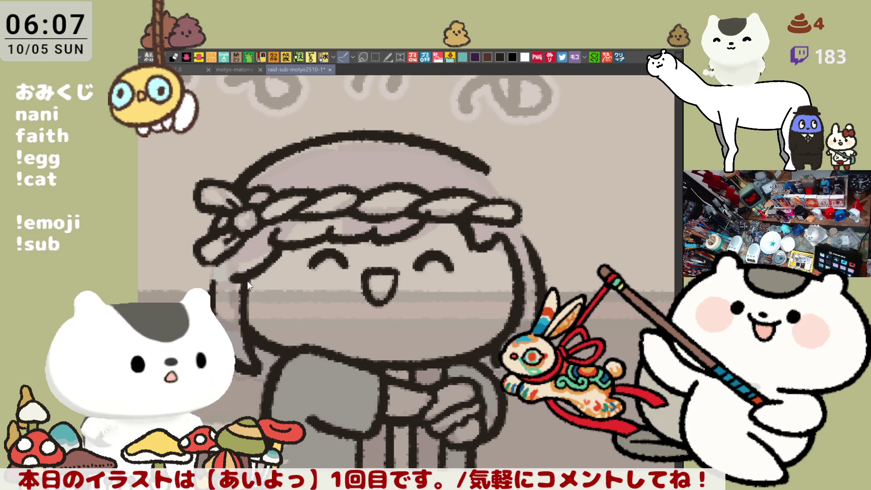
- Ink the outline down the right side of the face, redrawing it once after an undo
{"action": "key", "text": "h"}
{"action": "scroll", "coordinate": [267, 271], "scroll_direction": "down", "scroll_amount": 1}
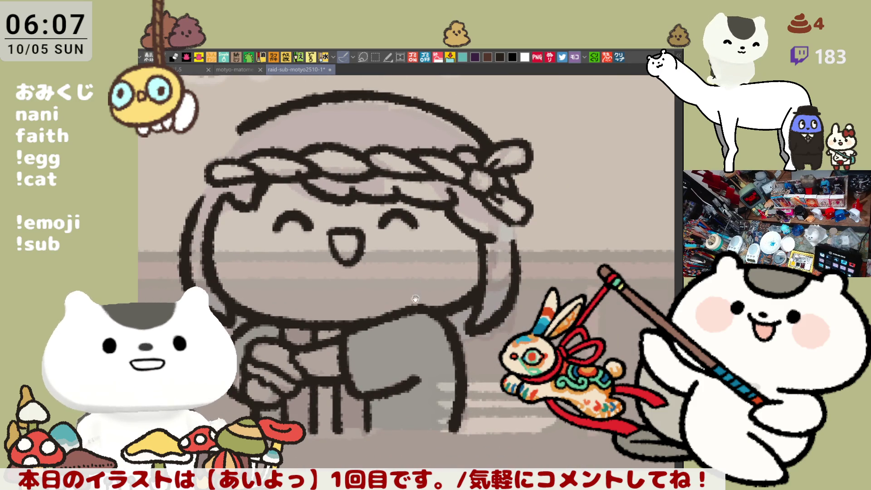
{"action": "scroll", "coordinate": [414, 291], "scroll_direction": "up", "scroll_amount": 1}
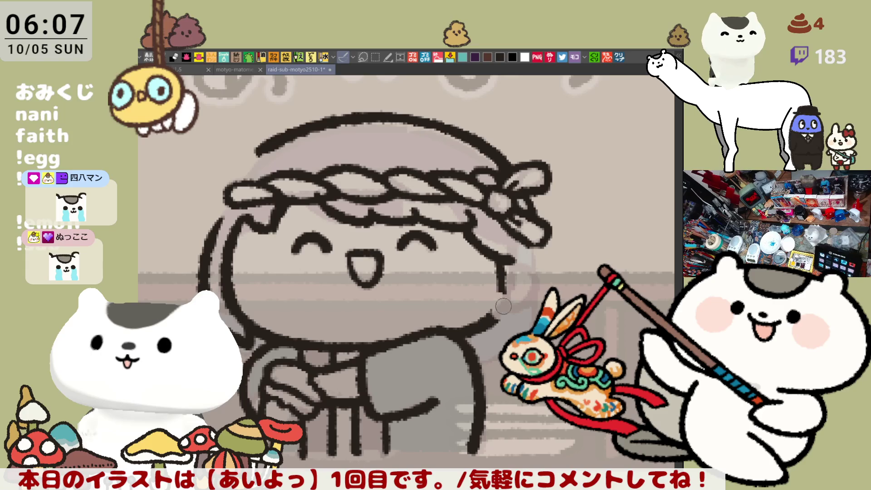
{"action": "left_click_drag", "start_coordinate": [498, 310], "coordinate": [489, 309]}
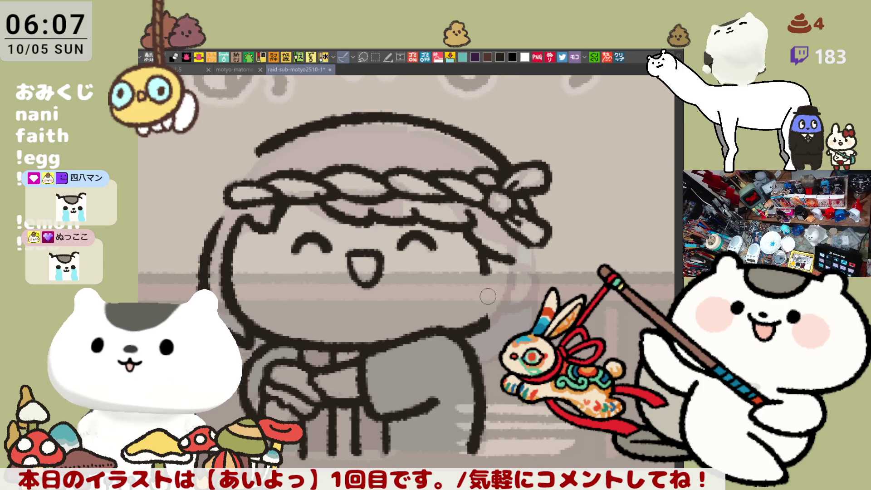
{"action": "left_click_drag", "start_coordinate": [487, 261], "coordinate": [479, 326]}
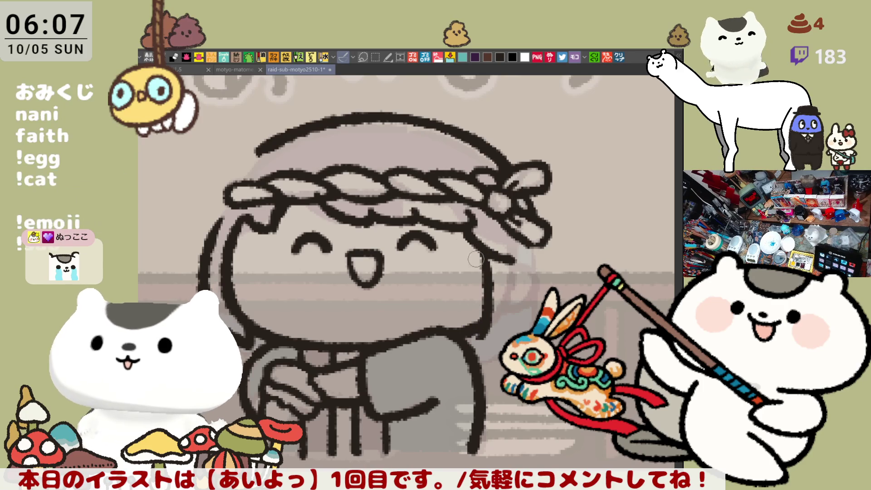
{"action": "mouse_move", "coordinate": [520, 256]}
{"action": "left_mouse_down"}
{"action": "mouse_move", "coordinate": [508, 295]}
{"action": "mouse_move", "coordinate": [474, 338]}
{"action": "left_mouse_up"}
{"action": "key", "text": "ctrl+z"}
{"action": "mouse_move", "coordinate": [519, 263]}
{"action": "left_mouse_down"}
{"action": "mouse_move", "coordinate": [508, 309]}
{"action": "mouse_move", "coordinate": [474, 347]}
{"action": "left_mouse_up"}
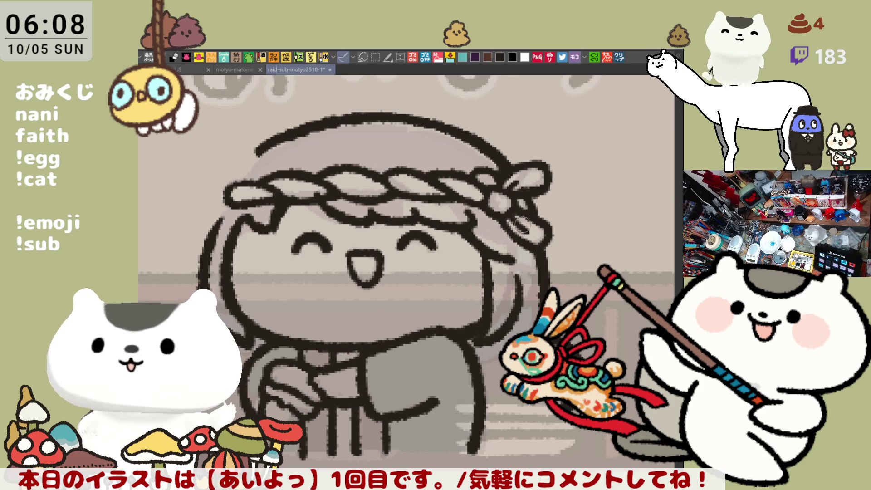
- Extend the left hair outline down and left to the shoulder
{"action": "left_click_drag", "start_coordinate": [507, 295], "coordinate": [428, 249]}
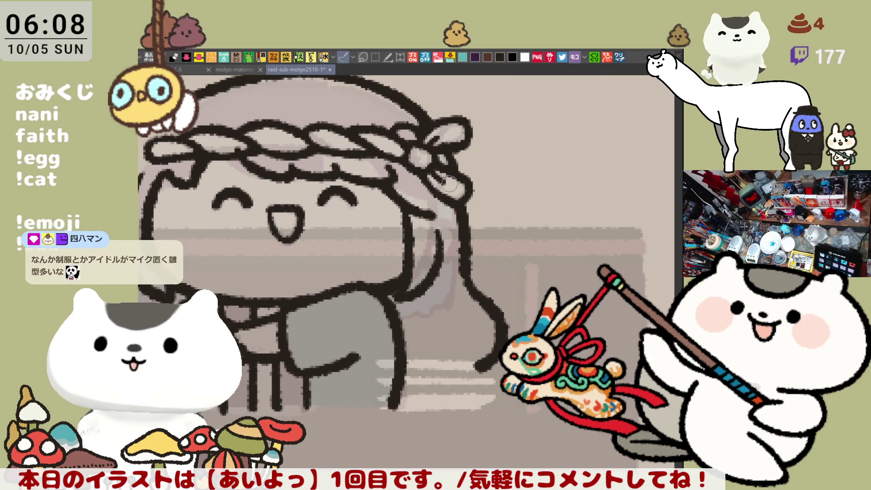
{"action": "left_click_drag", "start_coordinate": [450, 222], "coordinate": [494, 228]}
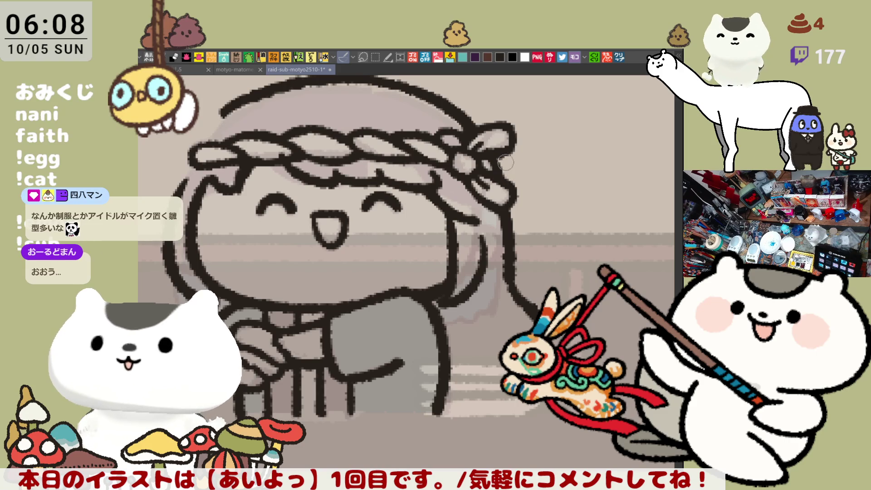
{"action": "left_click_drag", "start_coordinate": [495, 156], "coordinate": [534, 148]}
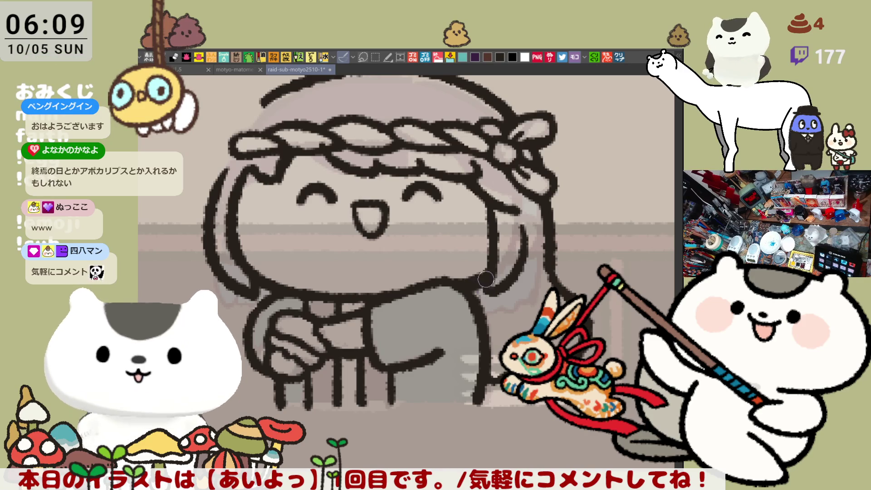
{"action": "left_click_drag", "start_coordinate": [489, 292], "coordinate": [534, 301]}
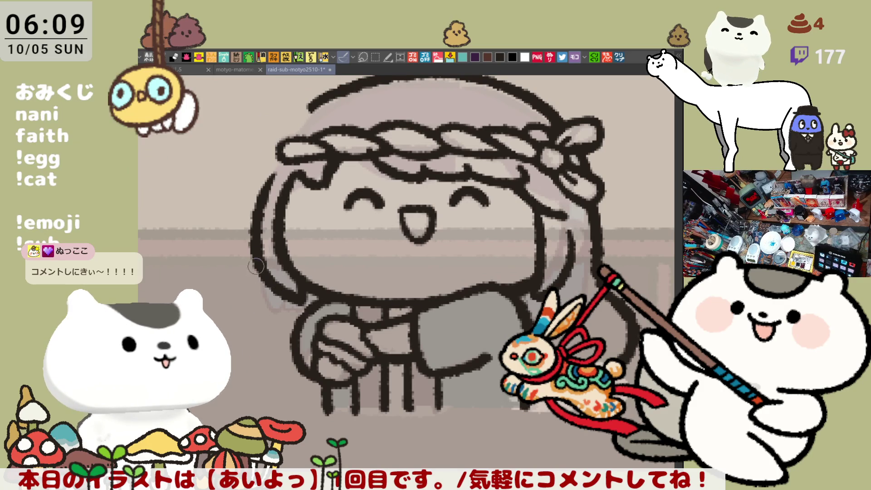
{"action": "left_click_drag", "start_coordinate": [254, 263], "coordinate": [230, 308]}
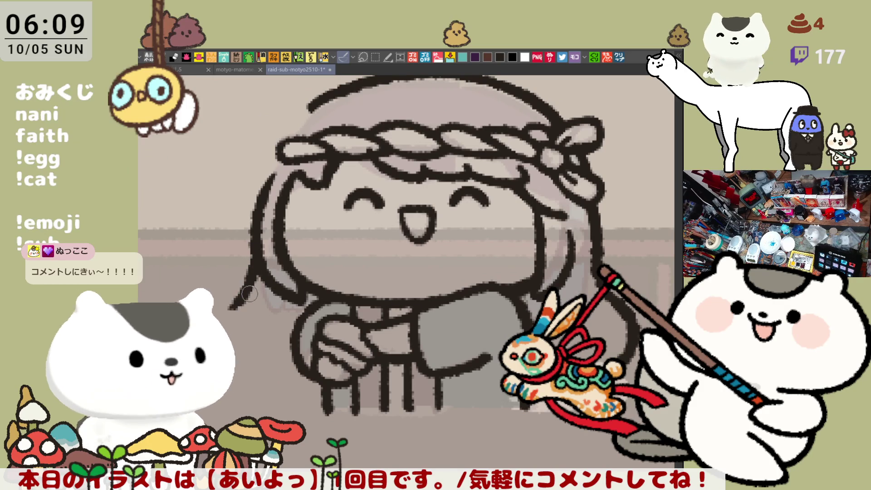
{"action": "mouse_move", "coordinate": [232, 307]}
{"action": "left_mouse_down"}
{"action": "mouse_move", "coordinate": [253, 377]}
{"action": "mouse_move", "coordinate": [229, 365]}
{"action": "left_mouse_up"}
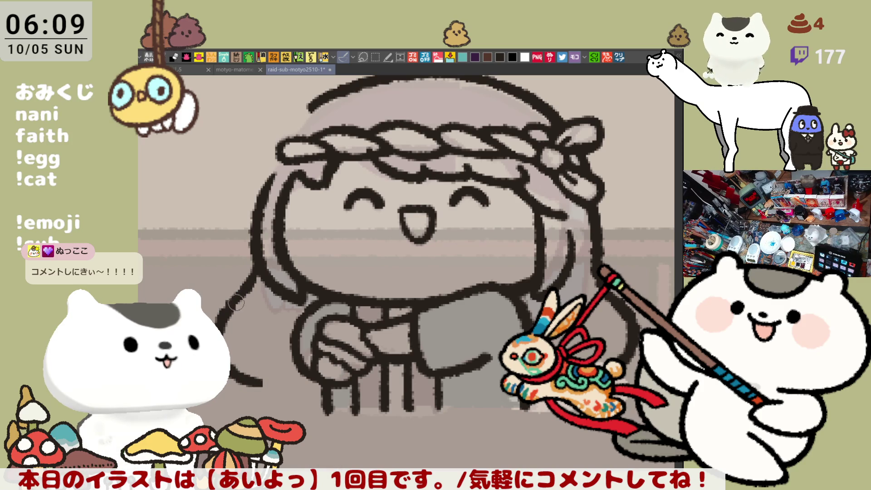
- Remove the extra curve at the outline's end and add a stroke from head line toward headband
{"action": "mouse_move", "coordinate": [260, 380]}
{"action": "left_mouse_down"}
{"action": "mouse_move", "coordinate": [278, 388]}
{"action": "mouse_move", "coordinate": [284, 379]}
{"action": "left_mouse_up"}
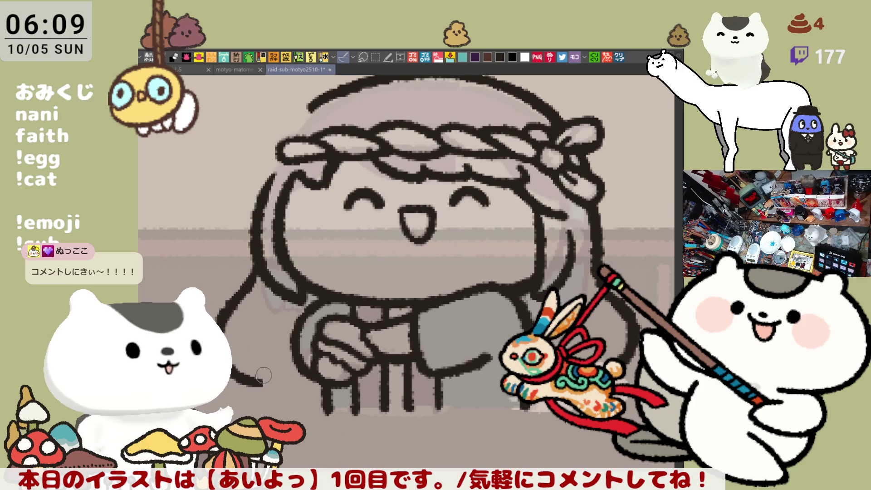
{"action": "key", "text": "ctrl+z"}
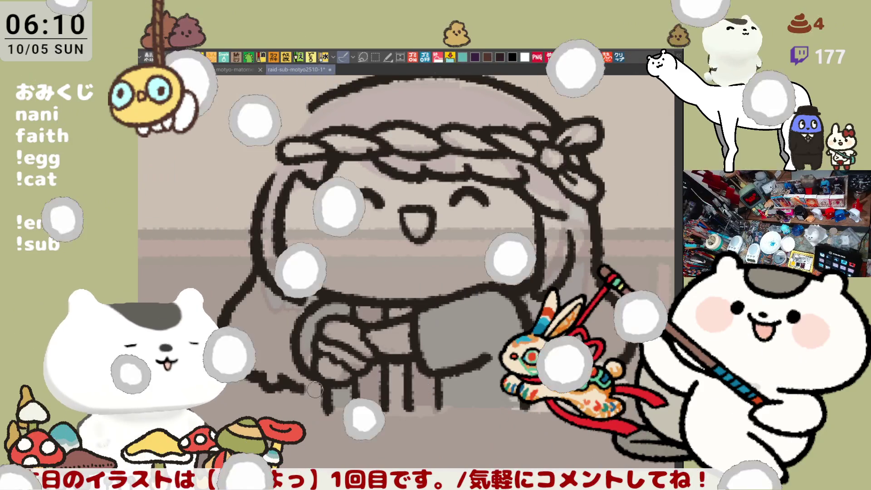
{"action": "scroll", "coordinate": [322, 390], "scroll_direction": "down", "scroll_amount": 2}
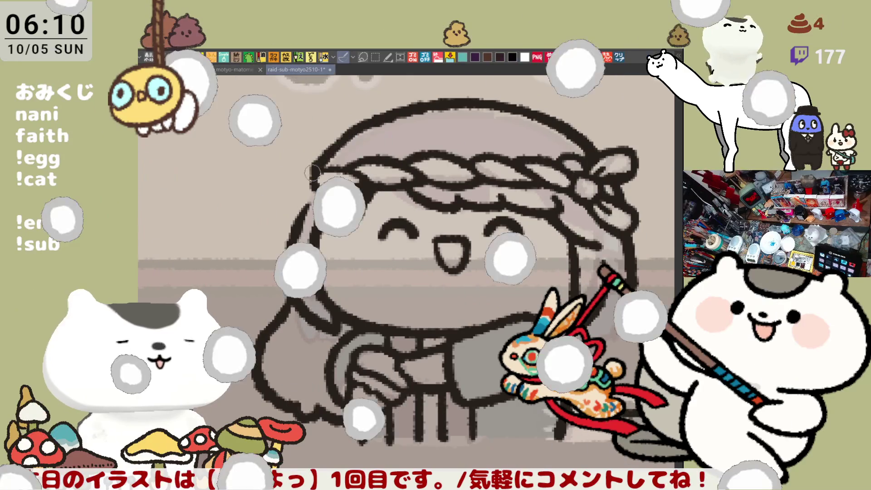
{"action": "left_click_drag", "start_coordinate": [356, 136], "coordinate": [319, 171]}
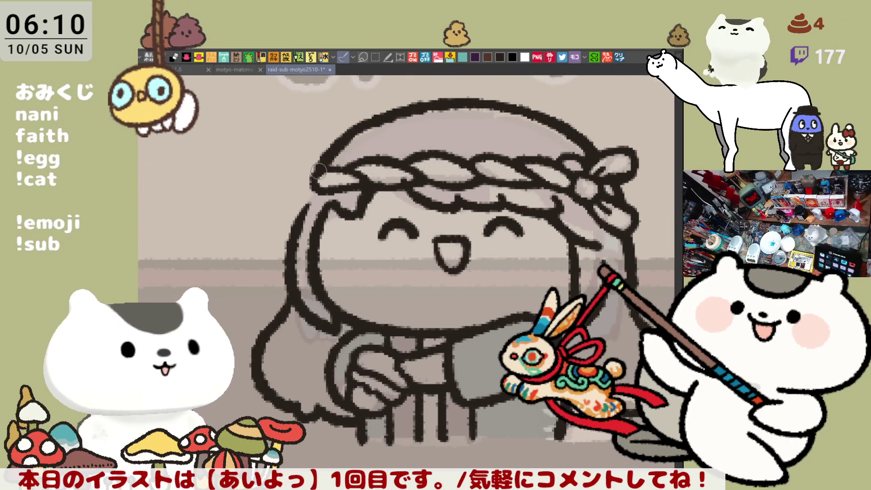
- Check the head outline mirrored, then redraw it darker and thicker and flip back
{"action": "key", "text": "h"}
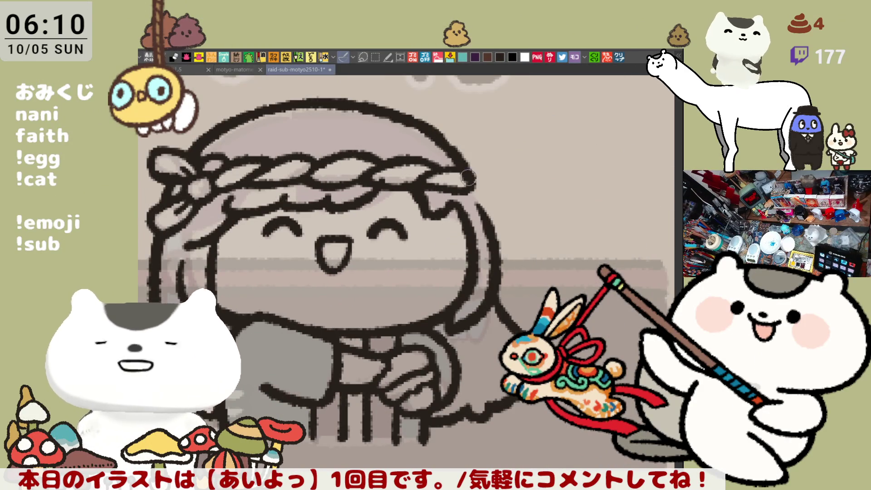
{"action": "key", "text": "ctrl+z"}
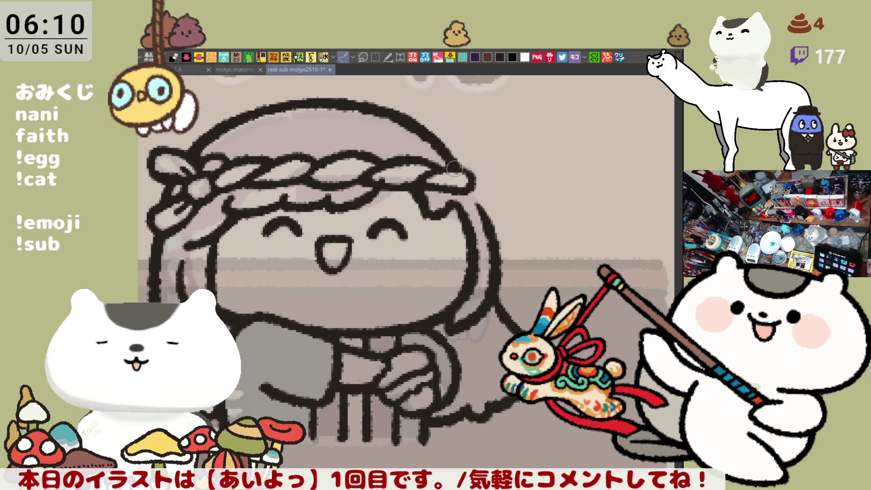
{"action": "left_click_drag", "start_coordinate": [399, 115], "coordinate": [453, 157]}
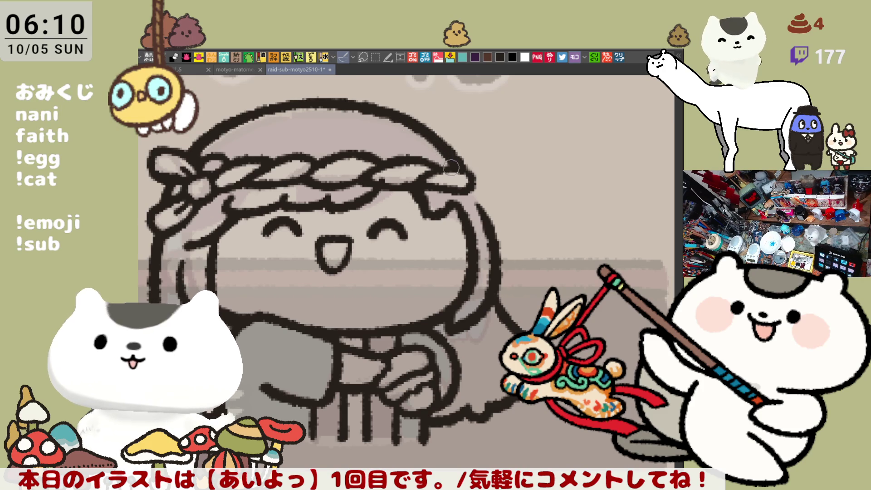
{"action": "key", "text": "h"}
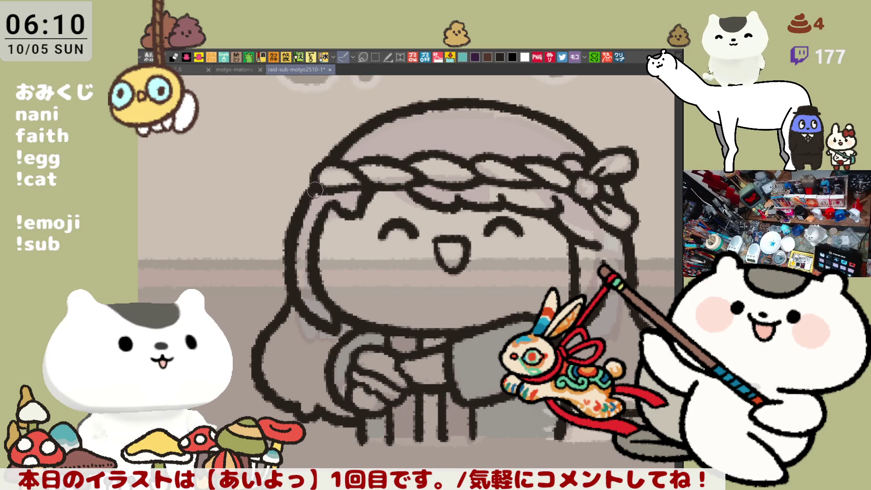
- Darken the outline along the top of the head, then zoom out to the neighbouring characters
{"action": "left_click_drag", "start_coordinate": [389, 280], "coordinate": [359, 275]}
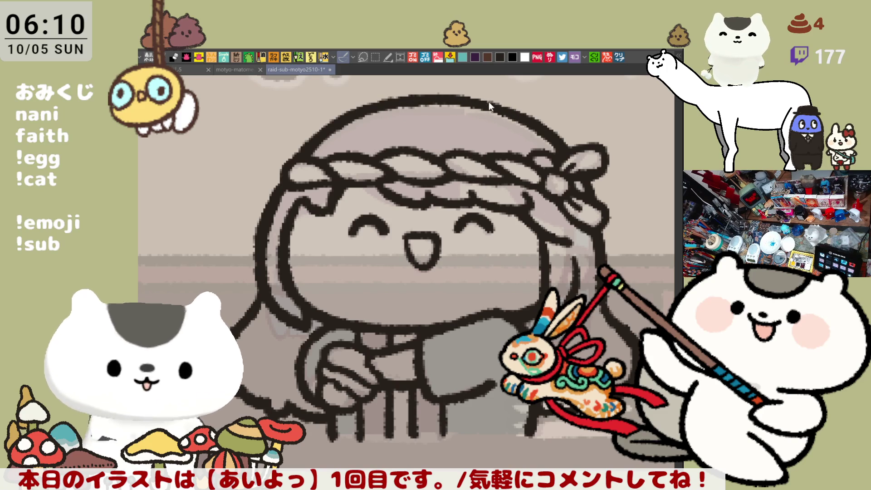
{"action": "left_click_drag", "start_coordinate": [477, 103], "coordinate": [503, 110]}
{"action": "left_click_drag", "start_coordinate": [451, 192], "coordinate": [401, 217]}
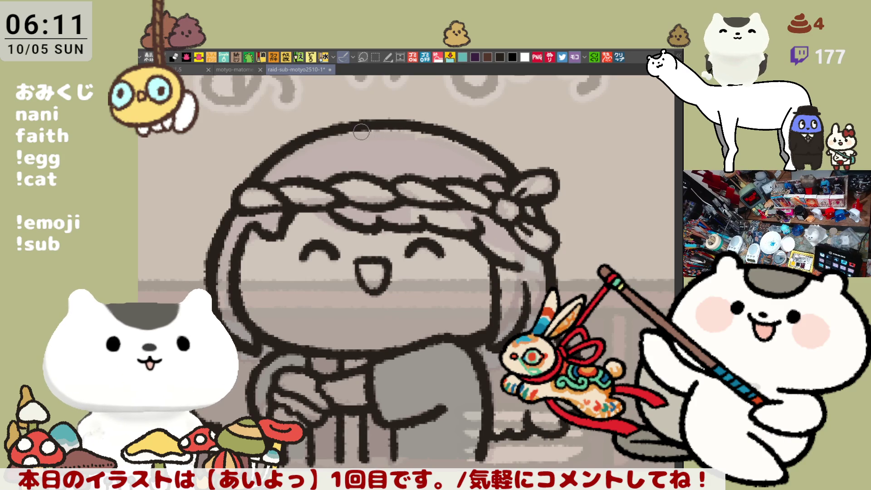
{"action": "left_click_drag", "start_coordinate": [341, 208], "coordinate": [402, 217]}
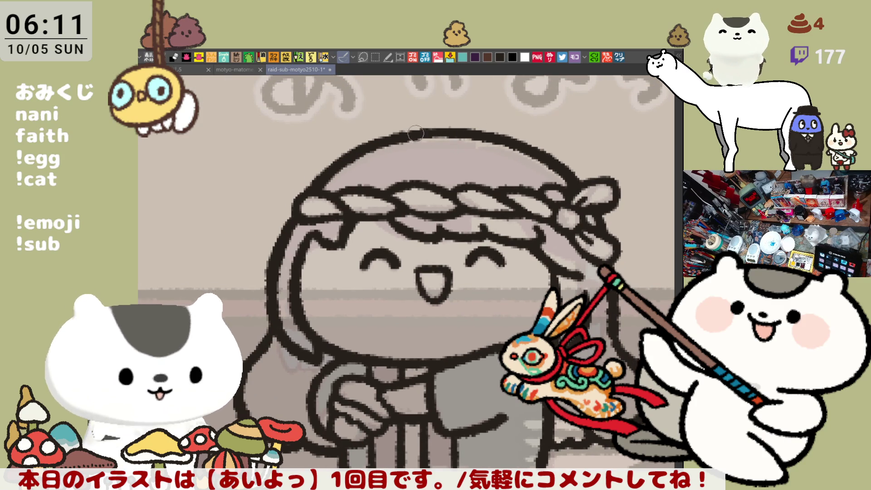
{"action": "scroll", "coordinate": [427, 145], "scroll_direction": "down", "scroll_amount": 3}
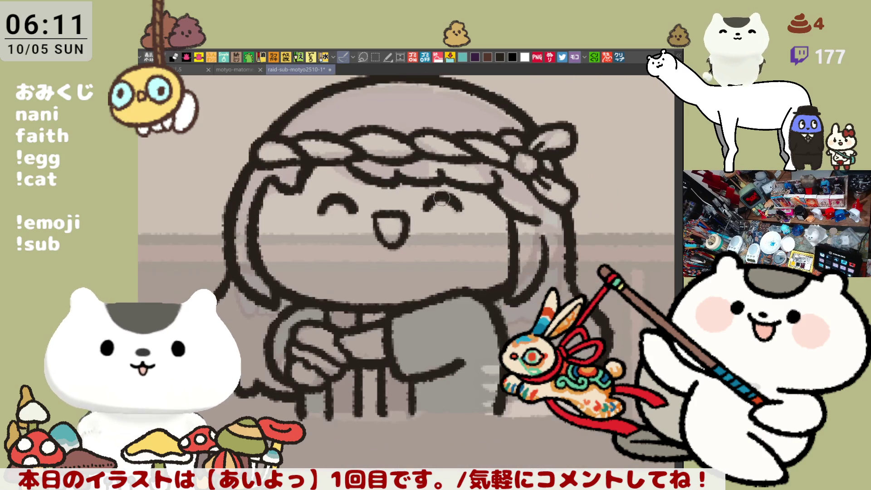
{"action": "left_click_drag", "start_coordinate": [573, 246], "coordinate": [501, 259]}
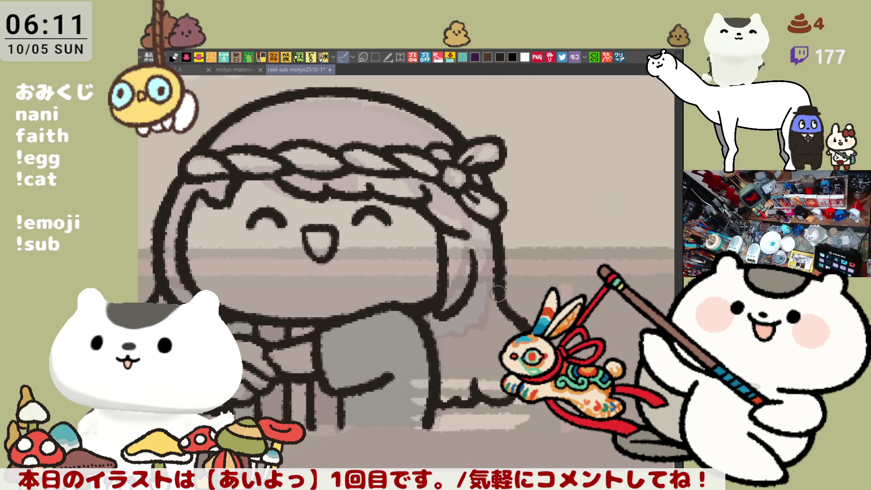
{"action": "scroll", "coordinate": [498, 305], "scroll_direction": "left", "scroll_amount": 2}
{"action": "scroll", "coordinate": [510, 310], "scroll_direction": "down", "scroll_amount": 5}
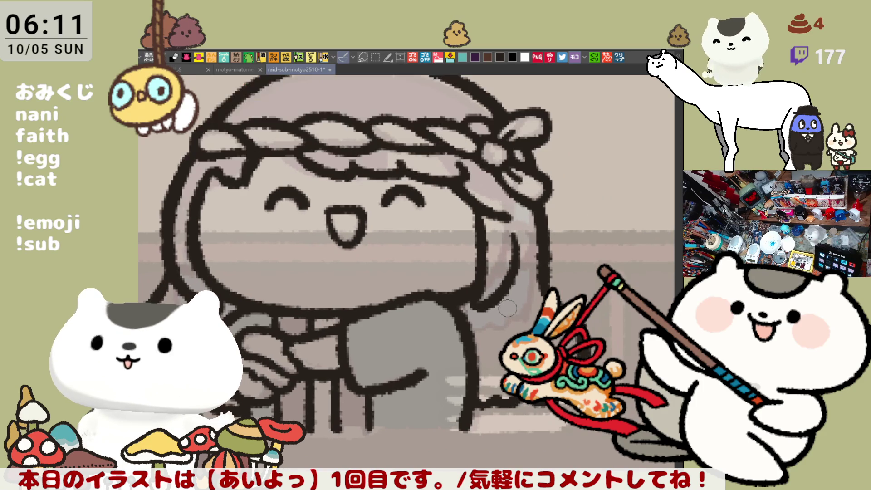
{"action": "scroll", "coordinate": [532, 306], "scroll_direction": "down", "scroll_amount": 2}
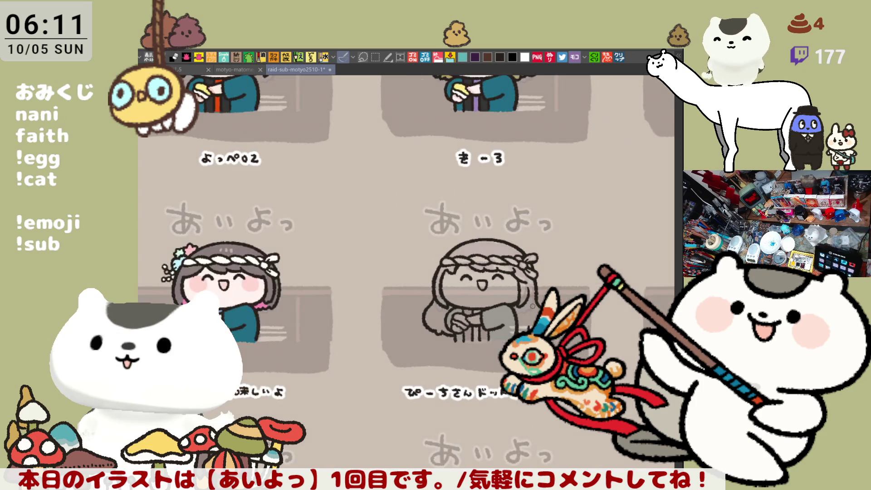
- Pan and zoom the view down to the ground beneath the headband character
{"action": "scroll", "coordinate": [535, 305], "scroll_direction": "up", "scroll_amount": 6}
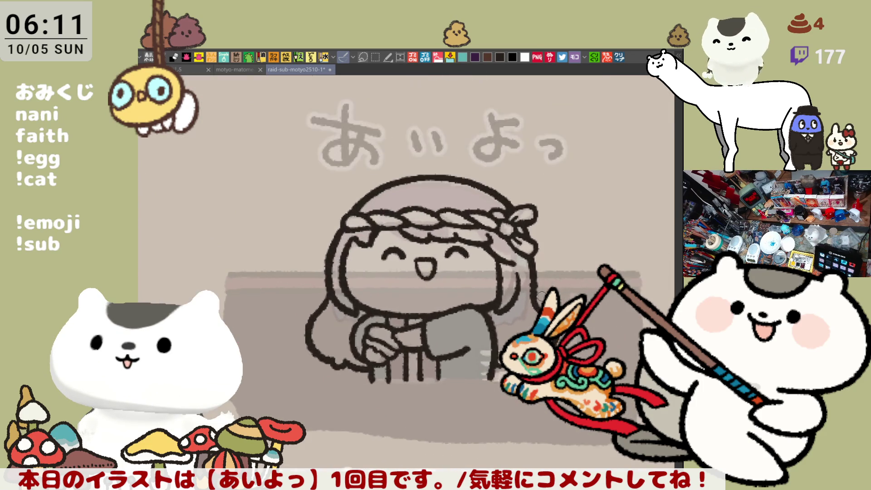
{"action": "scroll", "coordinate": [358, 224], "scroll_direction": "left", "scroll_amount": 5}
{"action": "scroll", "coordinate": [357, 224], "scroll_direction": "down", "scroll_amount": 2}
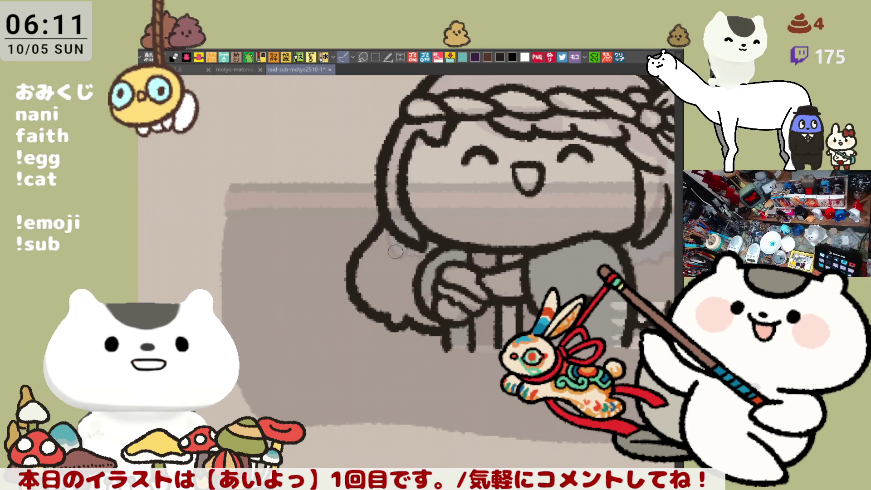
{"action": "scroll", "coordinate": [386, 246], "scroll_direction": "right", "scroll_amount": 5}
{"action": "scroll", "coordinate": [386, 246], "scroll_direction": "down", "scroll_amount": 1}
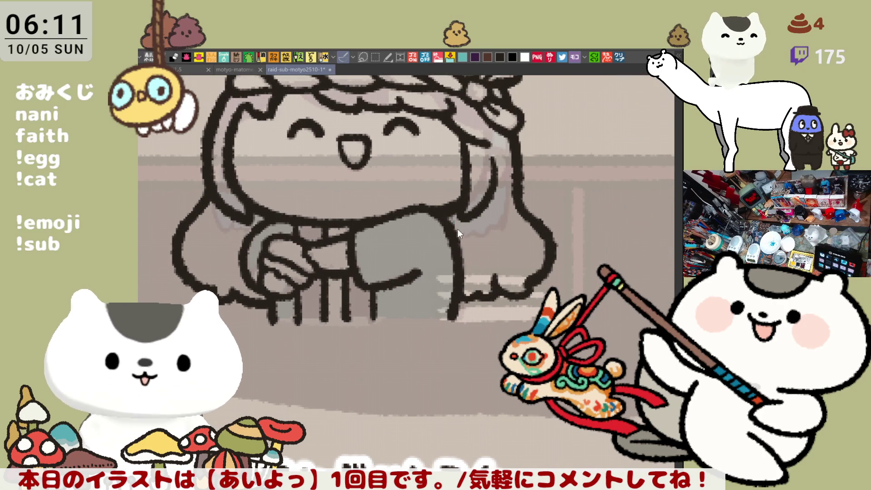
{"action": "left_click_drag", "start_coordinate": [430, 206], "coordinate": [434, 308]}
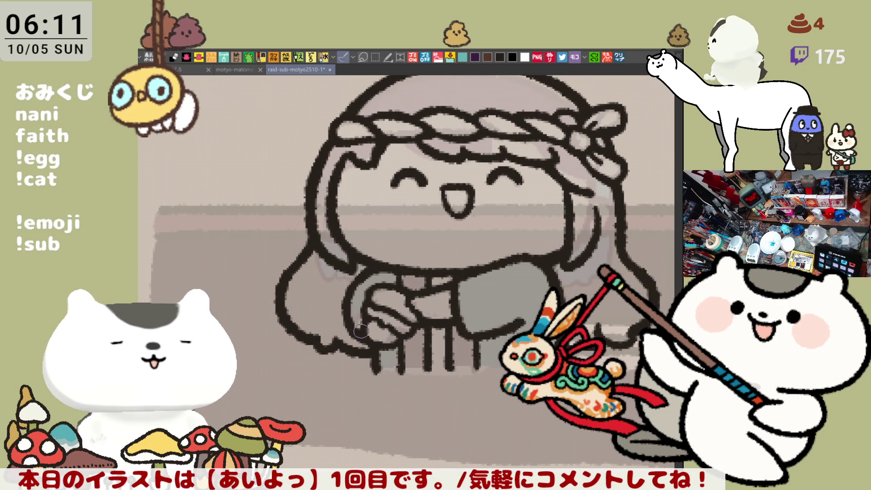
{"action": "scroll", "coordinate": [510, 246], "scroll_direction": "down", "scroll_amount": 2}
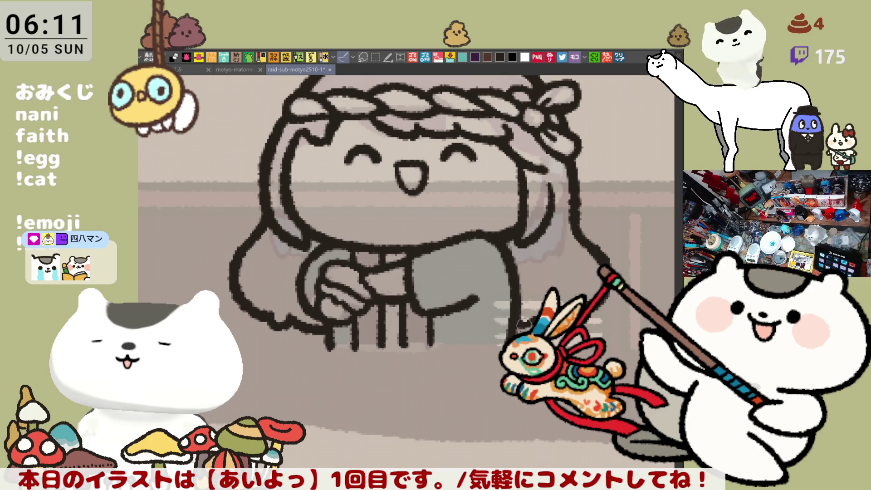
{"action": "mouse_move", "coordinate": [471, 263]}
{"action": "left_mouse_down"}
{"action": "mouse_move", "coordinate": [476, 318]}
{"action": "mouse_move", "coordinate": [478, 293]}
{"action": "left_mouse_up"}
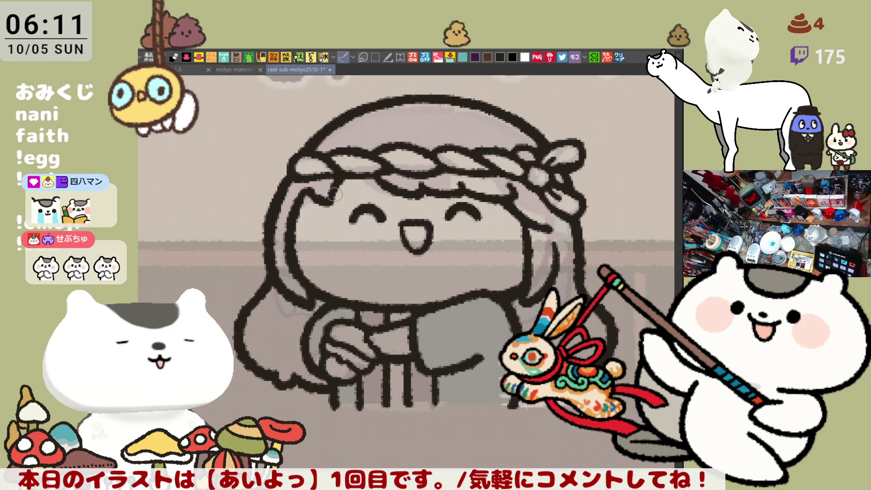
{"action": "left_click_drag", "start_coordinate": [318, 198], "coordinate": [241, 176]}
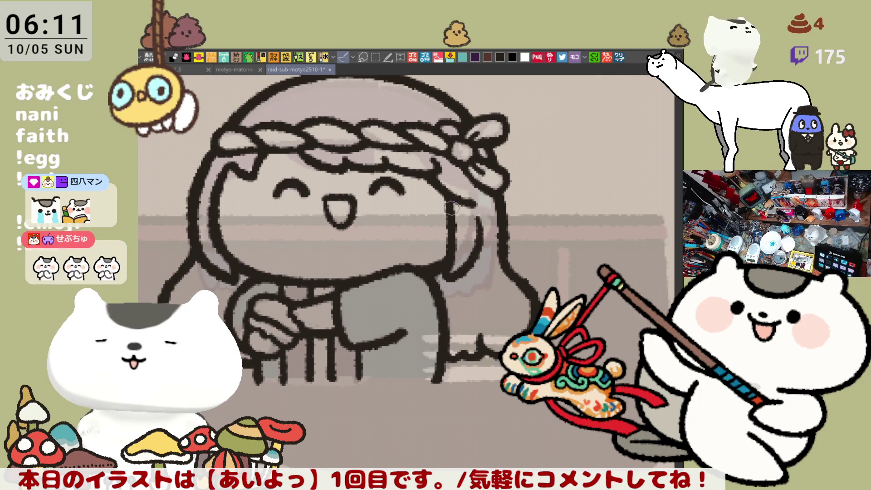
{"action": "left_click_drag", "start_coordinate": [450, 201], "coordinate": [474, 227]}
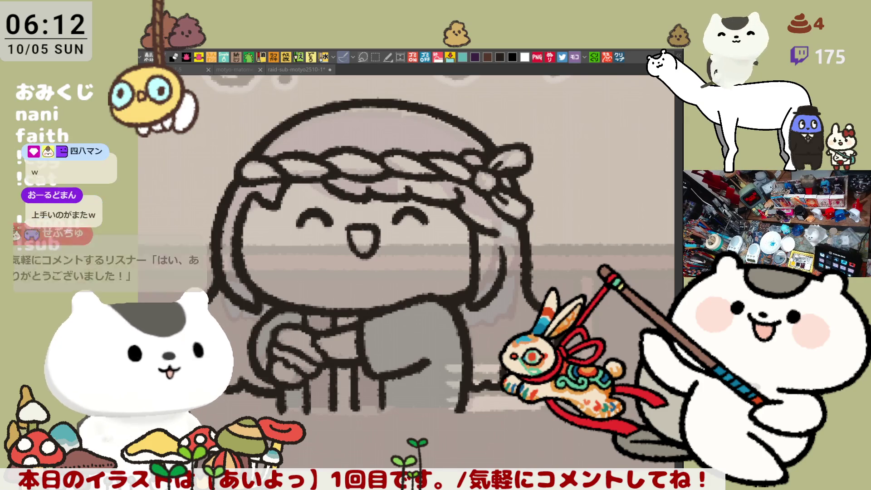
- Paint a blue stroke along the bottom edge beneath the character's feet
{"action": "left_click", "coordinate": [556, 275]}
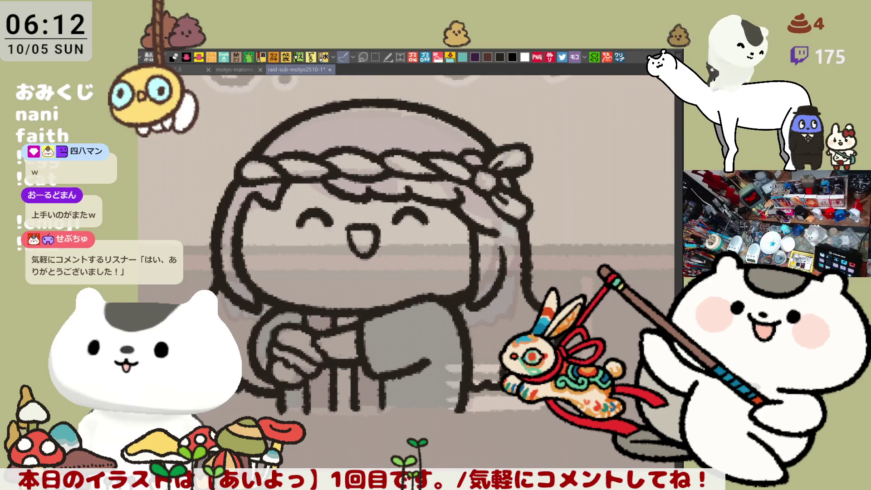
{"action": "left_click_drag", "start_coordinate": [285, 407], "coordinate": [456, 408]}
{"action": "left_click_drag", "start_coordinate": [414, 357], "coordinate": [457, 390]}
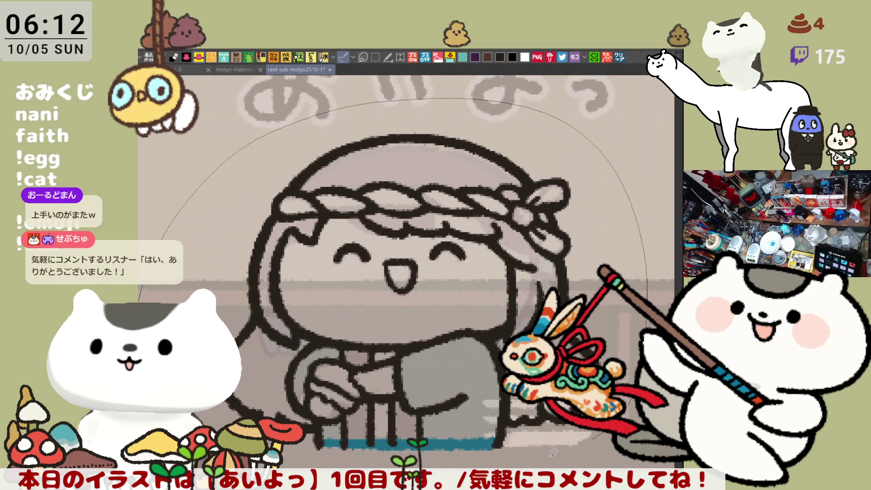
- Fill the line art teal, then fill the hair top and side strips pink
{"action": "left_click", "coordinate": [392, 363]}
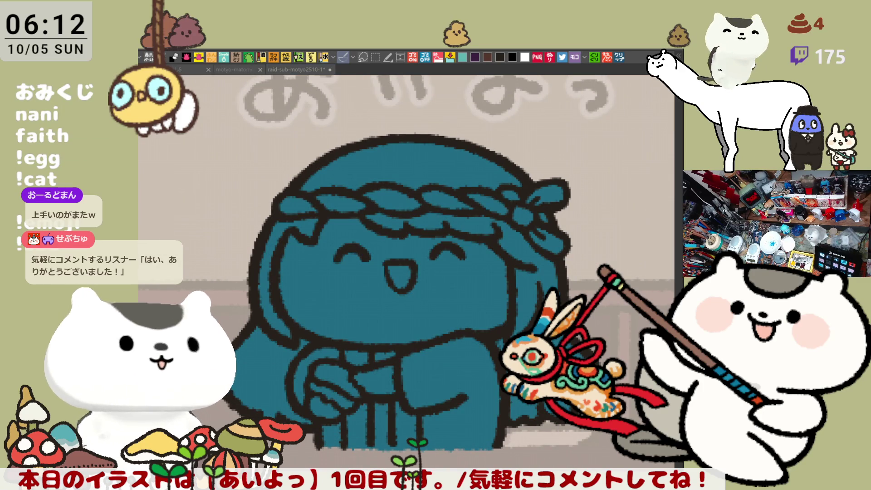
{"action": "left_click", "coordinate": [422, 164]}
{"action": "left_click", "coordinate": [461, 225]}
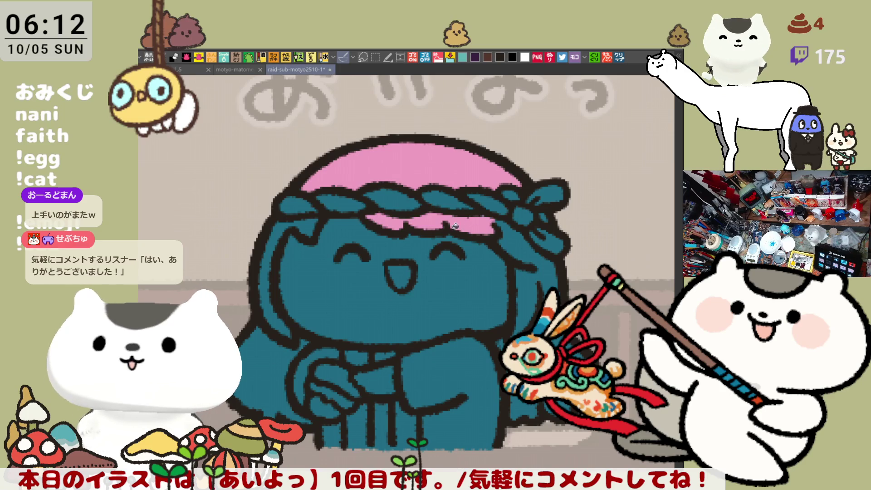
{"action": "left_click", "coordinate": [528, 235]}
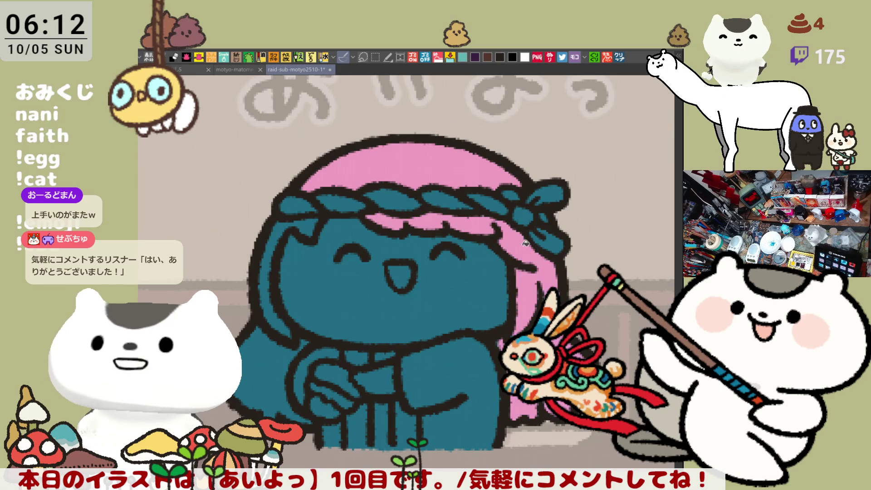
{"action": "left_click", "coordinate": [271, 233]}
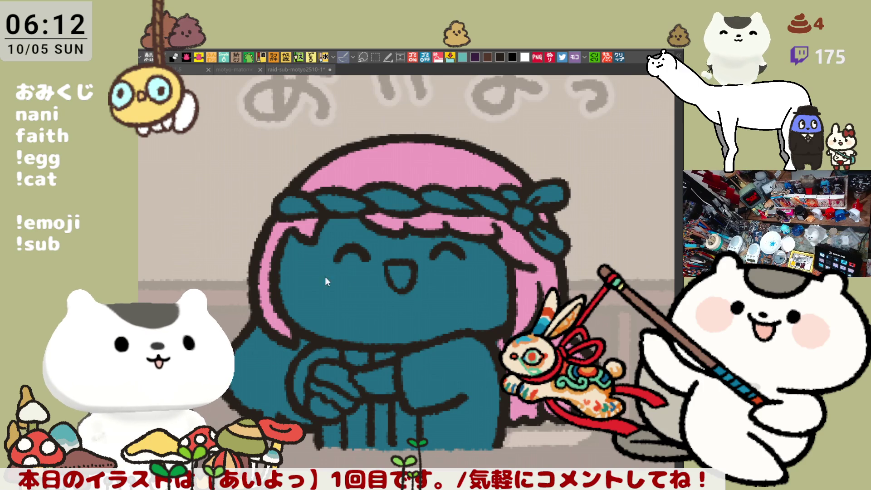
{"action": "left_click", "coordinate": [299, 348]}
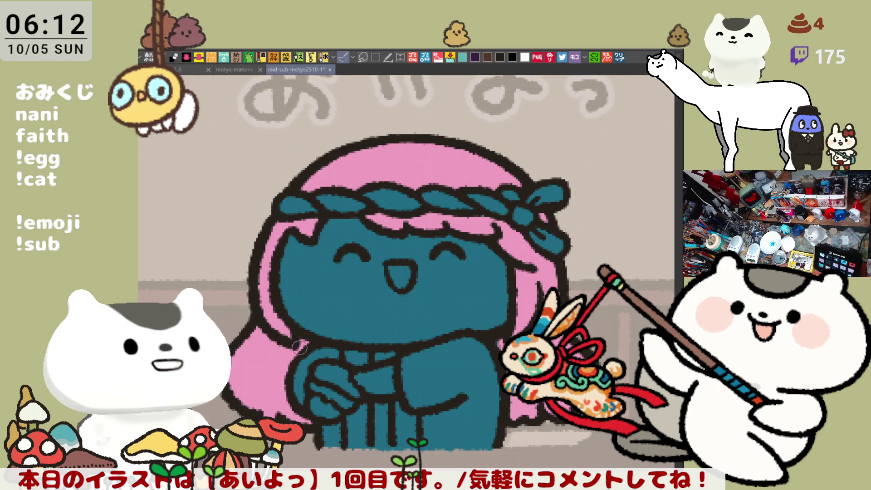
- Shade the hair ends lilac and light blue, then fill the face light pink
{"action": "mouse_move", "coordinate": [250, 335]}
{"action": "left_mouse_down"}
{"action": "mouse_move", "coordinate": [248, 347]}
{"action": "mouse_move", "coordinate": [271, 358]}
{"action": "left_mouse_up"}
{"action": "left_click", "coordinate": [271, 357]}
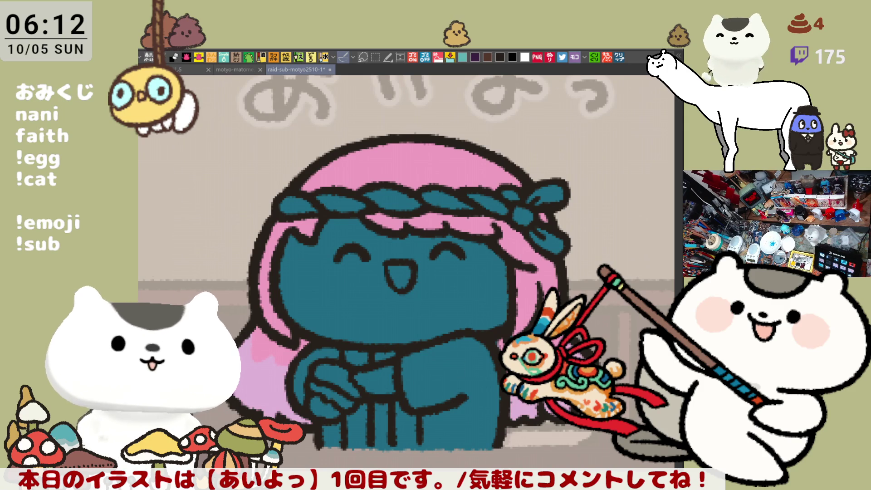
{"action": "left_click_drag", "start_coordinate": [231, 372], "coordinate": [268, 376]}
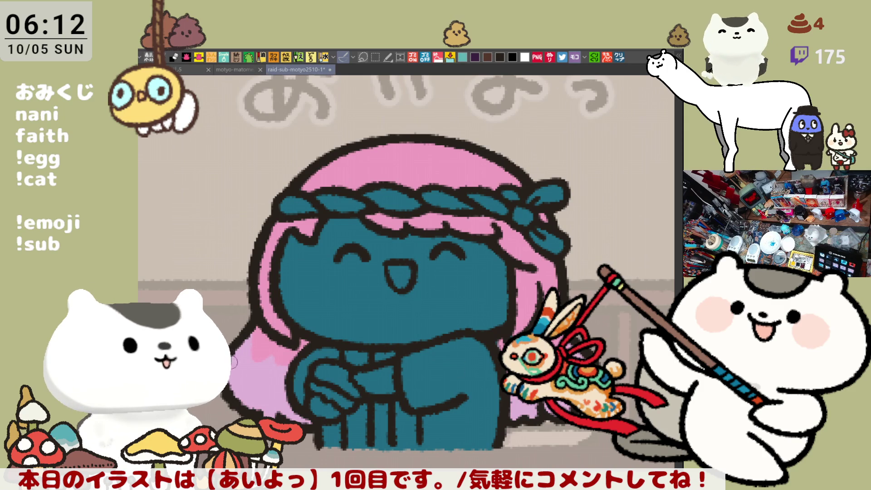
{"action": "left_click", "coordinate": [271, 401]}
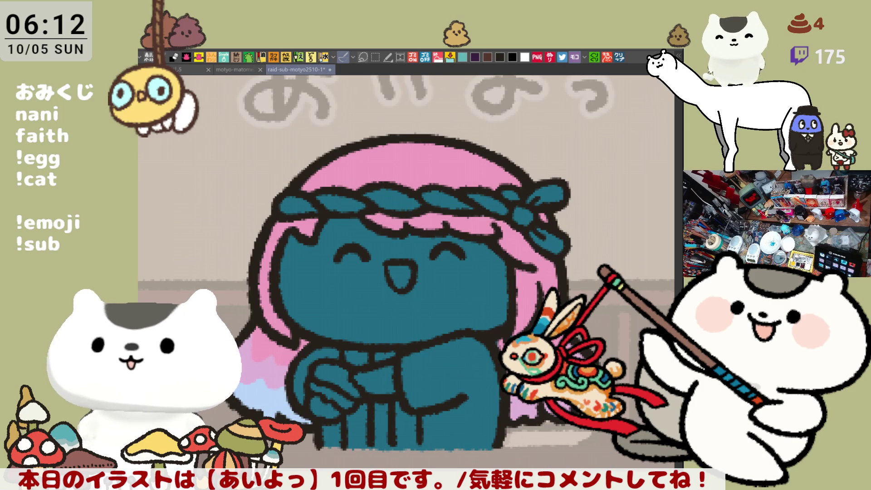
{"action": "left_click", "coordinate": [524, 410]}
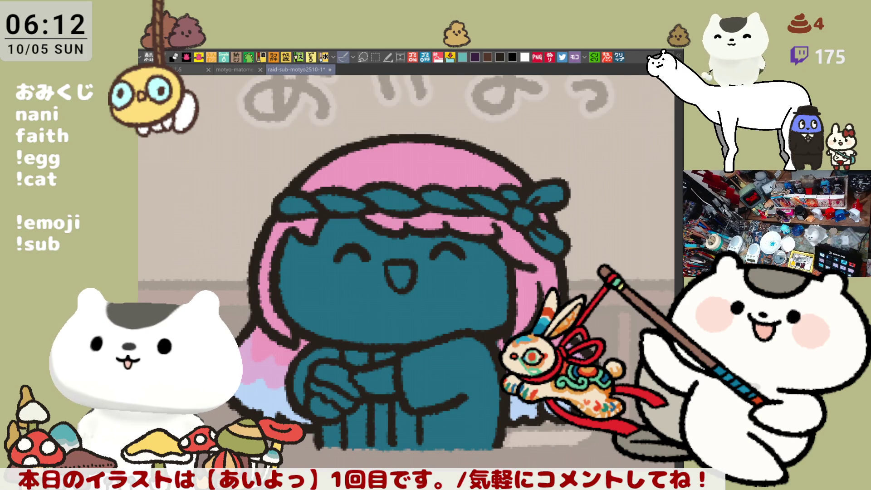
{"action": "scroll", "coordinate": [419, 270], "scroll_direction": "up", "scroll_amount": 1}
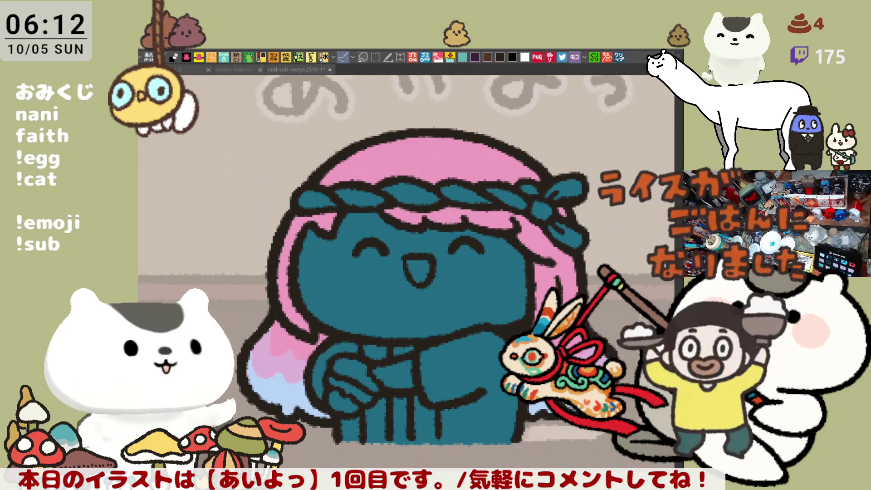
{"action": "left_click", "coordinate": [417, 300]}
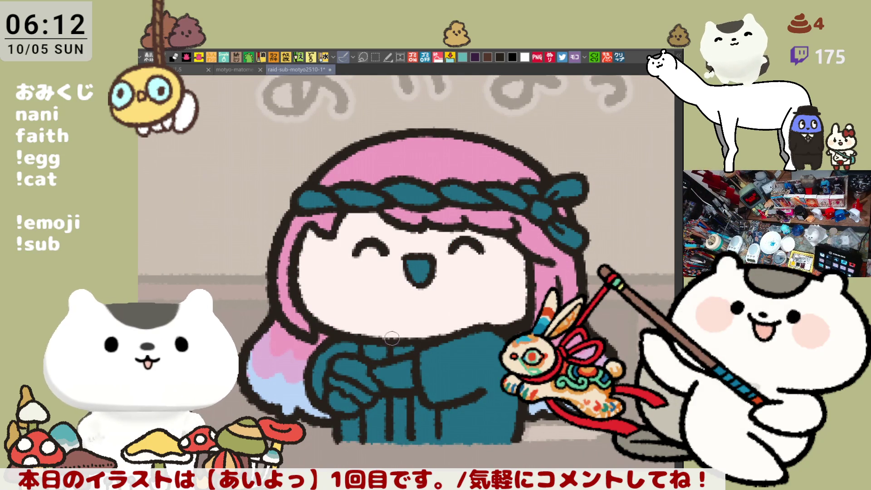
- Fill the chest and left hand light pink, add a pink tongue, and airbrush blush on both cheeks
{"action": "left_click", "coordinate": [395, 365]}
{"action": "left_click", "coordinate": [342, 395]}
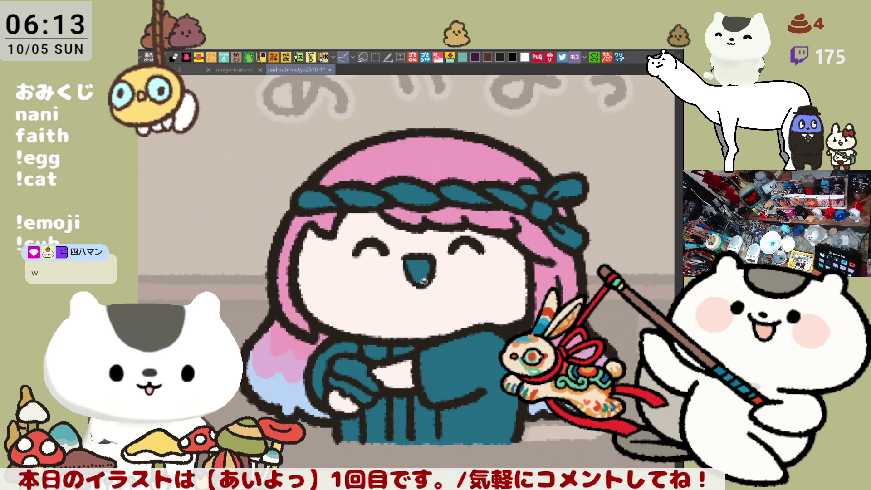
{"action": "left_click", "coordinate": [420, 272]}
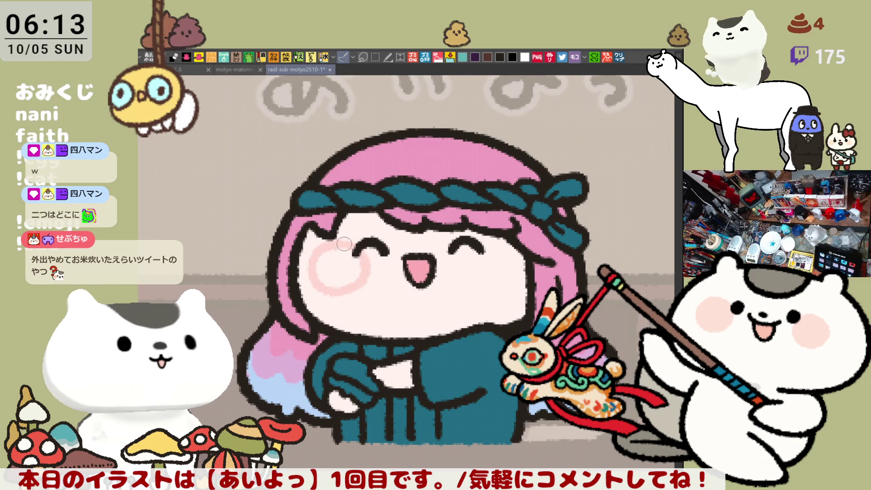
{"action": "mouse_move", "coordinate": [333, 241]}
{"action": "left_mouse_down"}
{"action": "mouse_move", "coordinate": [345, 272]}
{"action": "mouse_move", "coordinate": [327, 259]}
{"action": "mouse_move", "coordinate": [340, 265]}
{"action": "left_mouse_up"}
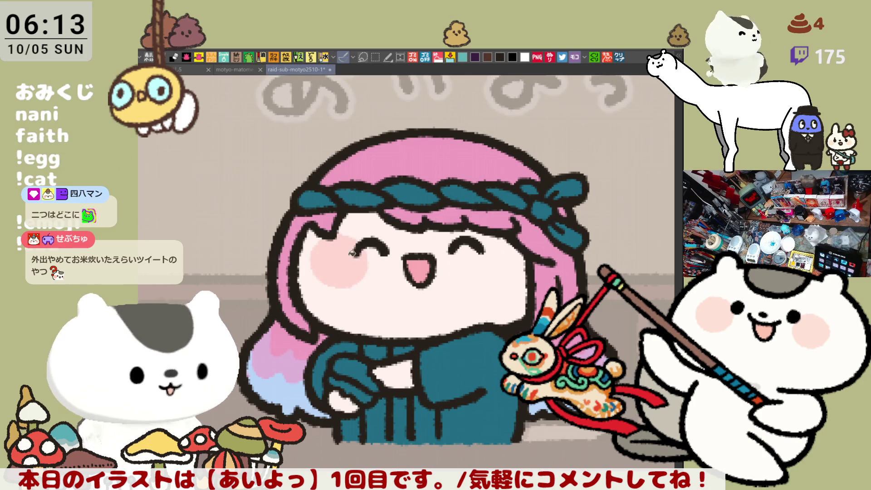
{"action": "mouse_move", "coordinate": [496, 245]}
{"action": "left_mouse_down"}
{"action": "mouse_move", "coordinate": [478, 252]}
{"action": "mouse_move", "coordinate": [516, 268]}
{"action": "left_mouse_up"}
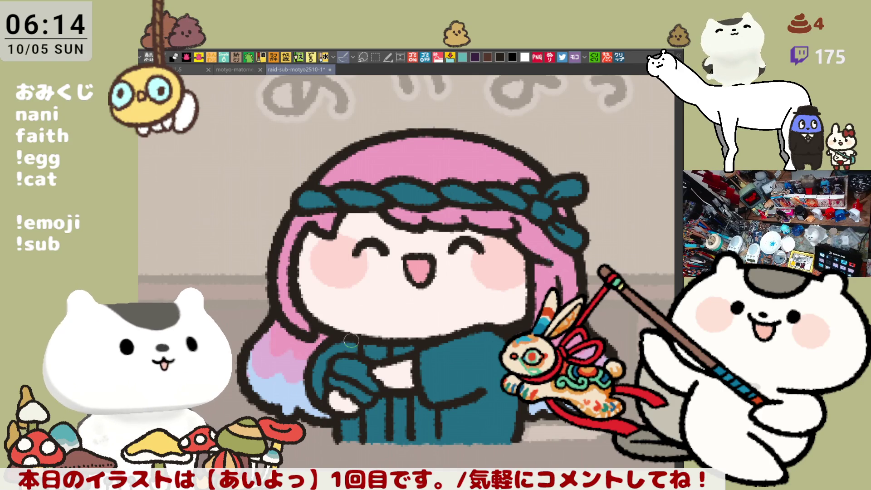
{"action": "left_click_drag", "start_coordinate": [343, 357], "coordinate": [317, 330]}
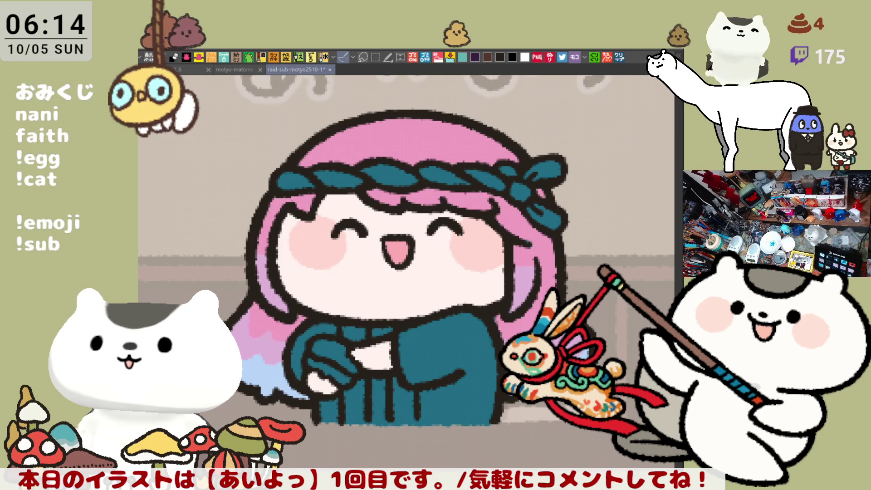
- Paint the headband white, fill the hand, add dark robe strokes and a yellow item in her hands
{"action": "mouse_move", "coordinate": [278, 179]}
{"action": "left_mouse_down"}
{"action": "mouse_move", "coordinate": [418, 167]}
{"action": "mouse_move", "coordinate": [525, 186]}
{"action": "mouse_move", "coordinate": [564, 170]}
{"action": "mouse_move", "coordinate": [549, 213]}
{"action": "mouse_move", "coordinate": [540, 207]}
{"action": "left_mouse_up"}
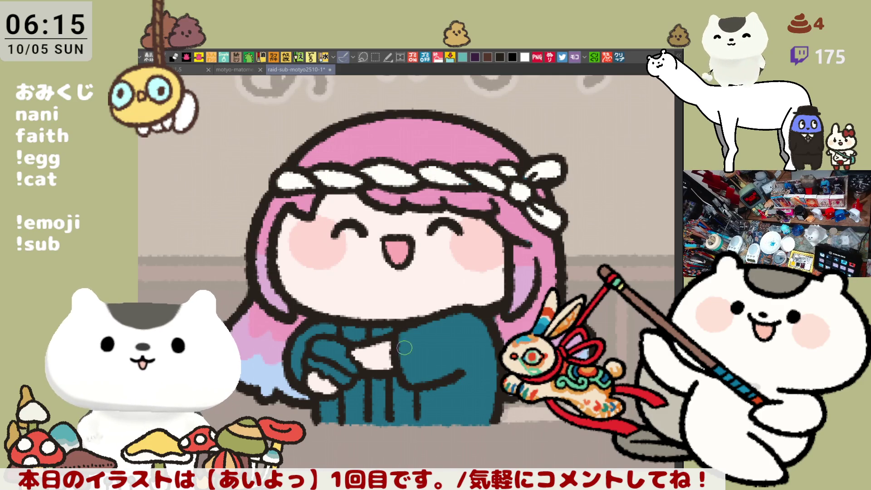
{"action": "left_click_drag", "start_coordinate": [336, 363], "coordinate": [313, 380]}
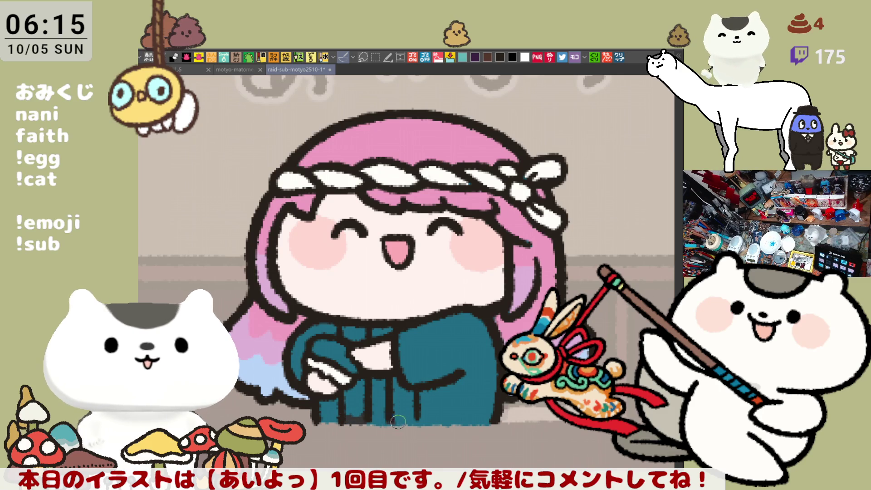
{"action": "mouse_move", "coordinate": [361, 384]}
{"action": "left_mouse_down"}
{"action": "mouse_move", "coordinate": [354, 415]}
{"action": "mouse_move", "coordinate": [354, 329]}
{"action": "left_mouse_up"}
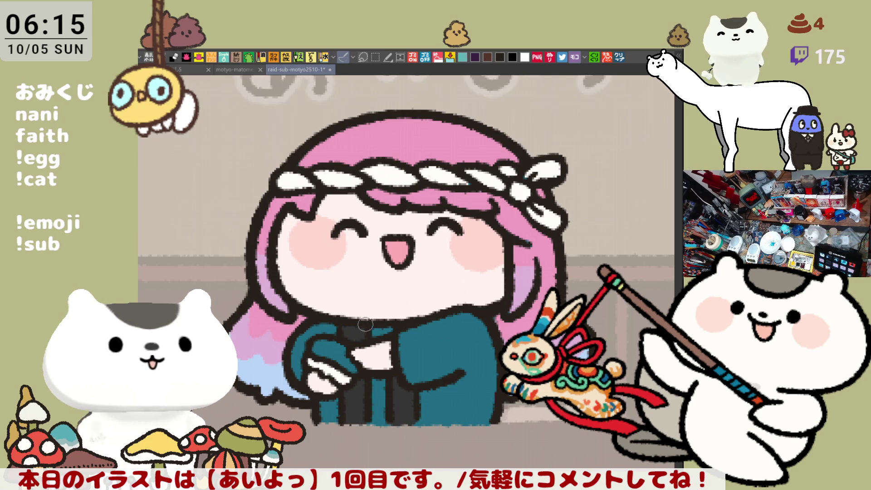
{"action": "mouse_move", "coordinate": [343, 374]}
{"action": "left_mouse_down"}
{"action": "mouse_move", "coordinate": [381, 346]}
{"action": "mouse_move", "coordinate": [369, 323]}
{"action": "mouse_move", "coordinate": [385, 324]}
{"action": "left_mouse_up"}
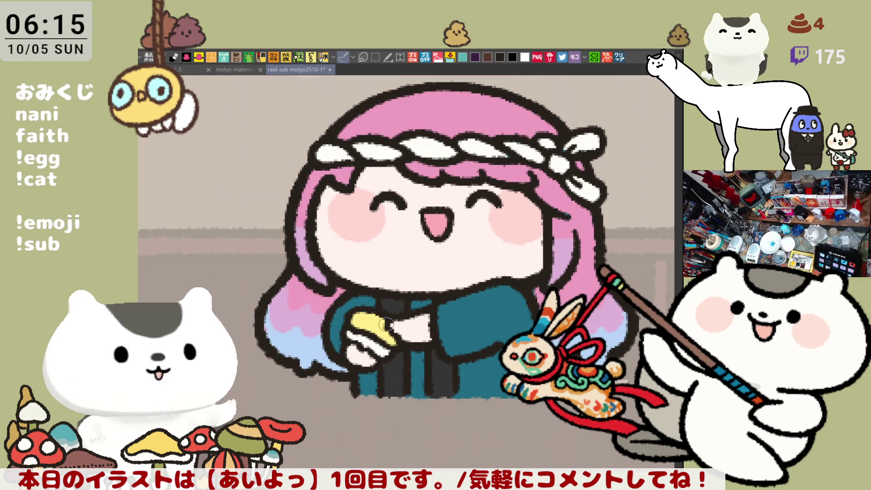
{"action": "scroll", "coordinate": [385, 324], "scroll_direction": "down", "scroll_amount": 8}
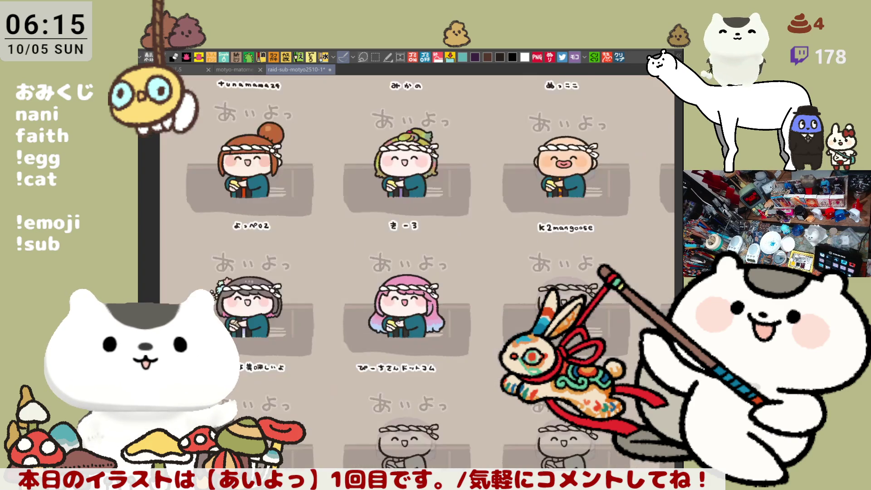
- Pan across the character grid from its header rows down to the canvas's bottom edge
{"action": "scroll", "coordinate": [401, 300], "scroll_direction": "down", "scroll_amount": 2}
{"action": "mouse_move", "coordinate": [425, 416]}
{"action": "left_mouse_down"}
{"action": "mouse_move", "coordinate": [452, 370]}
{"action": "mouse_move", "coordinate": [498, 453]}
{"action": "mouse_move", "coordinate": [476, 387]}
{"action": "mouse_move", "coordinate": [484, 436]}
{"action": "left_mouse_up"}
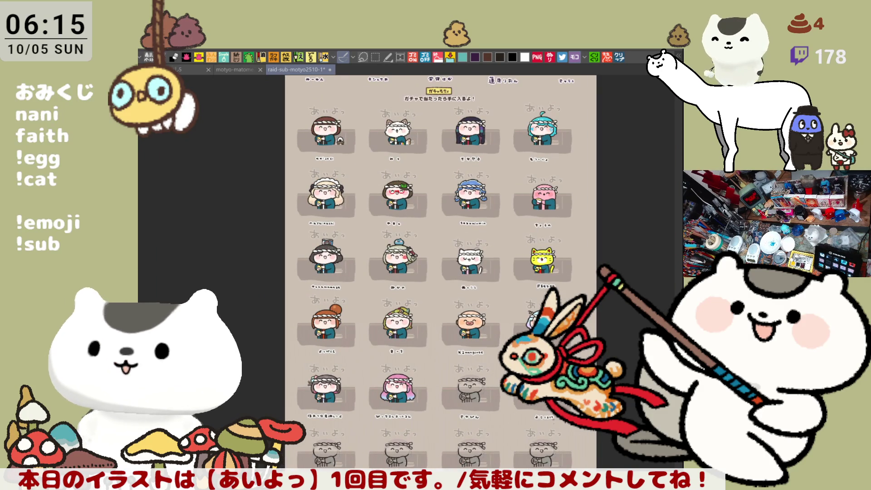
{"action": "mouse_move", "coordinate": [484, 436]}
{"action": "left_mouse_down"}
{"action": "mouse_move", "coordinate": [486, 381]}
{"action": "mouse_move", "coordinate": [490, 429]}
{"action": "mouse_move", "coordinate": [464, 424]}
{"action": "left_mouse_up"}
{"action": "left_click_drag", "start_coordinate": [461, 395], "coordinate": [454, 489]}
{"action": "mouse_move", "coordinate": [426, 458]}
{"action": "left_mouse_down"}
{"action": "mouse_move", "coordinate": [423, 405]}
{"action": "mouse_move", "coordinate": [400, 352]}
{"action": "left_mouse_up"}
{"action": "left_click_drag", "start_coordinate": [427, 454], "coordinate": [422, 377]}
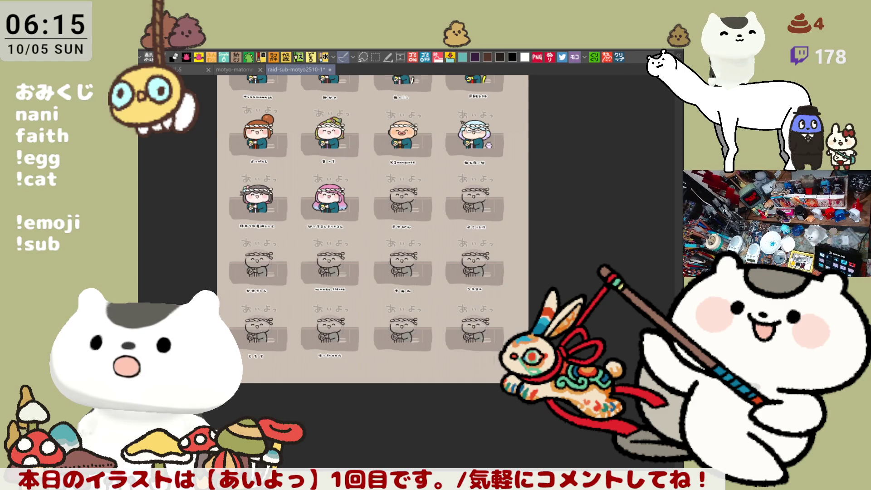
- Zoom and pan until the pink-haired character's ぴーちさんドットコム sticker fills the view
{"action": "scroll", "coordinate": [527, 306], "scroll_direction": "up", "scroll_amount": 4}
{"action": "left_click_drag", "start_coordinate": [345, 136], "coordinate": [431, 281]}
{"action": "mouse_move", "coordinate": [408, 173]}
{"action": "left_mouse_down"}
{"action": "mouse_move", "coordinate": [491, 289]}
{"action": "mouse_move", "coordinate": [507, 70]}
{"action": "left_mouse_up"}
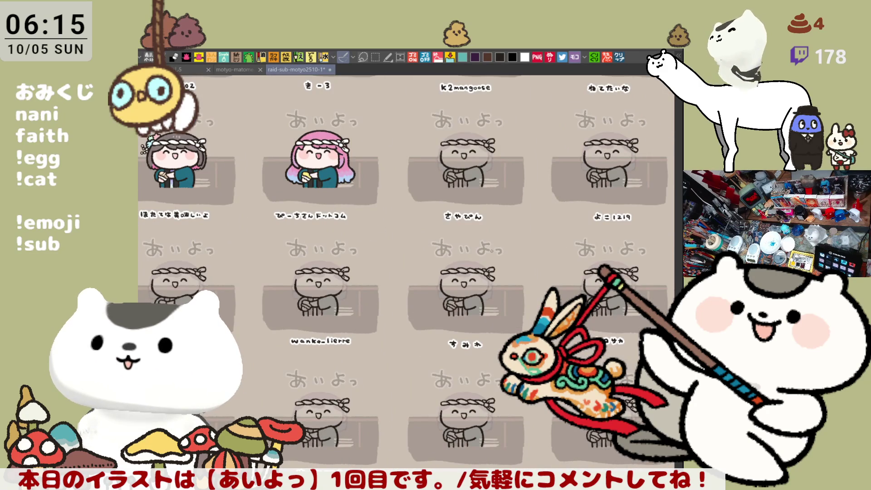
{"action": "scroll", "coordinate": [493, 257], "scroll_direction": "up", "scroll_amount": 3}
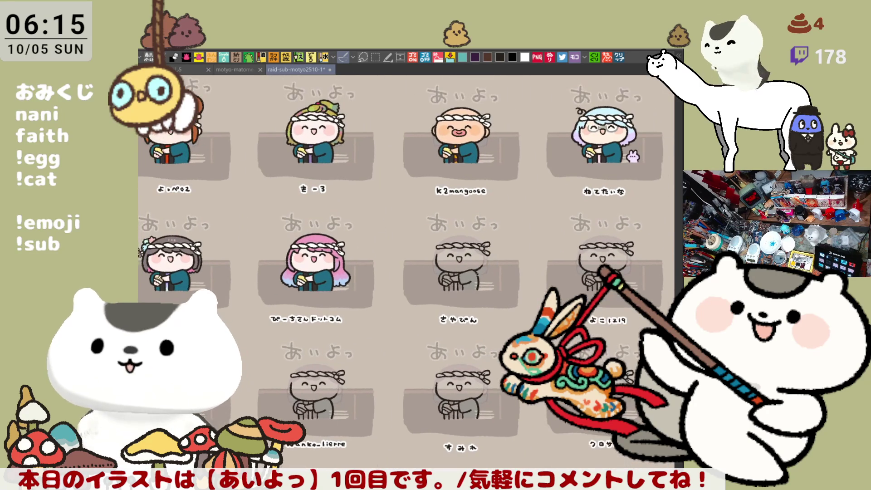
{"action": "scroll", "coordinate": [469, 281], "scroll_direction": "up", "scroll_amount": 5}
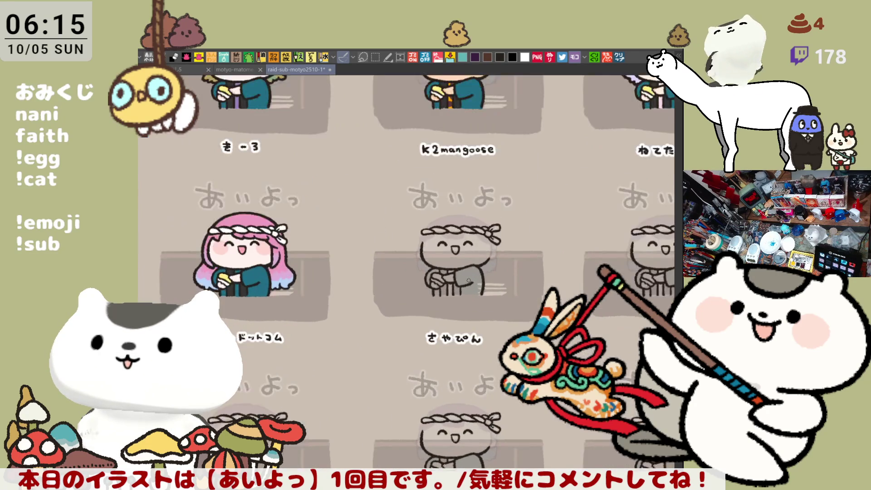
{"action": "scroll", "coordinate": [468, 280], "scroll_direction": "down", "scroll_amount": 5}
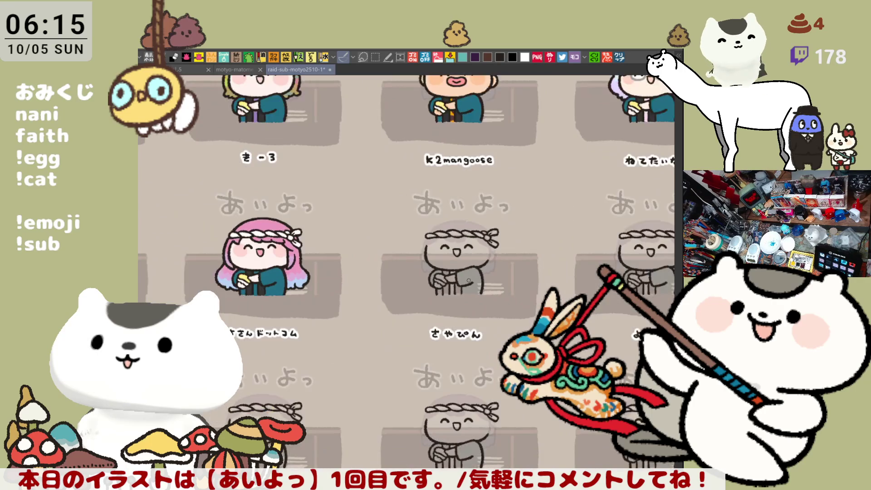
{"action": "scroll", "coordinate": [490, 300], "scroll_direction": "left", "scroll_amount": 3}
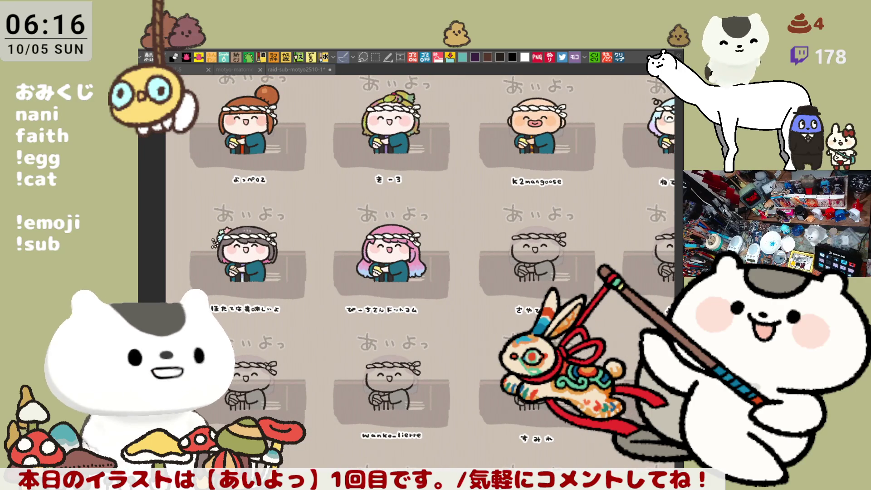
{"action": "scroll", "coordinate": [394, 338], "scroll_direction": "up", "scroll_amount": 5}
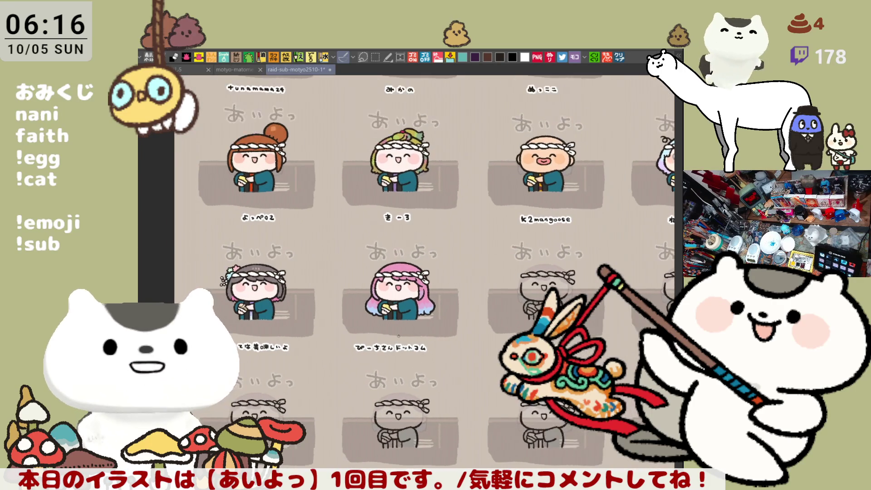
{"action": "scroll", "coordinate": [394, 338], "scroll_direction": "up", "scroll_amount": 2}
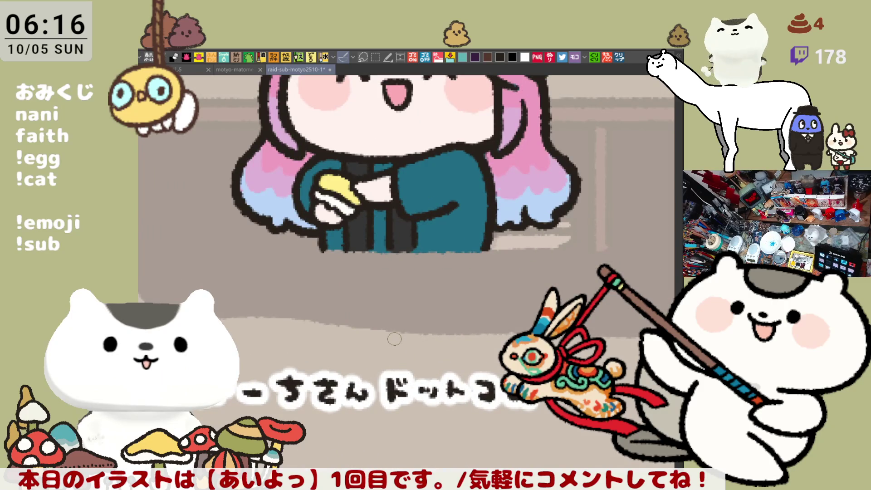
{"action": "scroll", "coordinate": [394, 338], "scroll_direction": "up", "scroll_amount": 3}
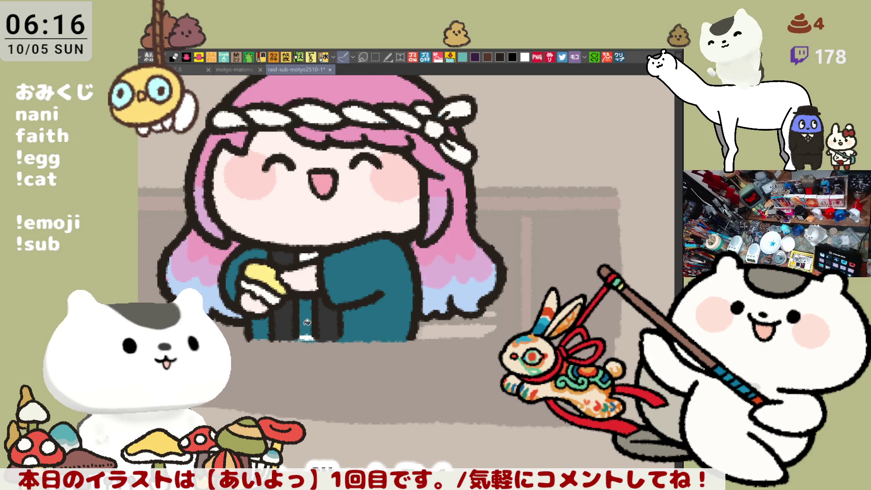
- Pan to the counter and undo to restore the cup, card reader and 500円 price sign
{"action": "left_click_drag", "start_coordinate": [372, 293], "coordinate": [278, 318]}
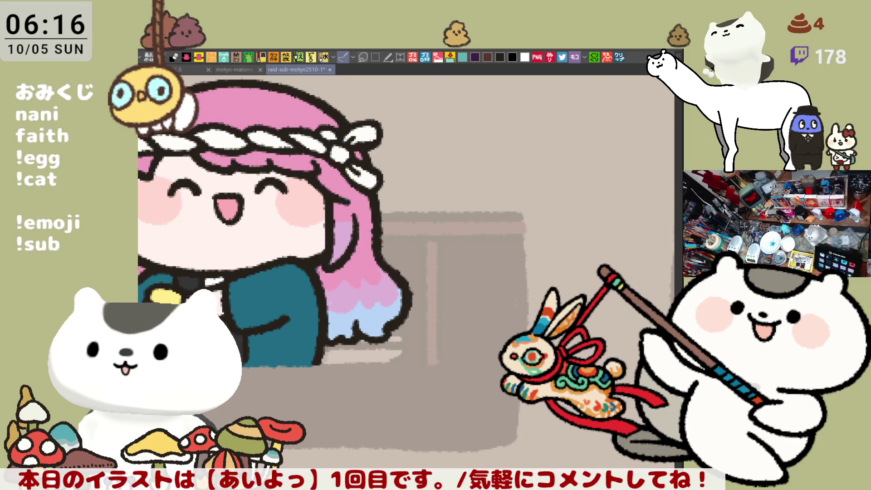
{"action": "key", "text": "ctrl+z"}
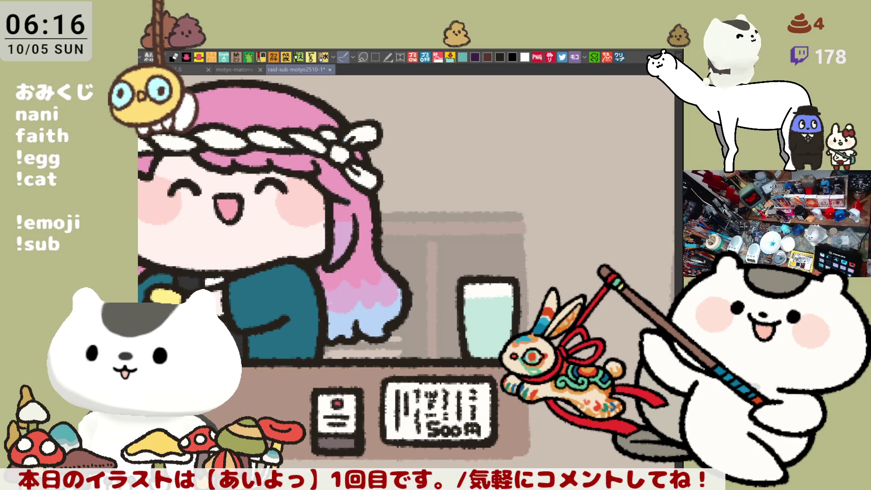
- Fade the character layer to a pale reference and ink a rounded bar outline left of the glass
{"action": "left_click", "coordinate": [388, 57]}
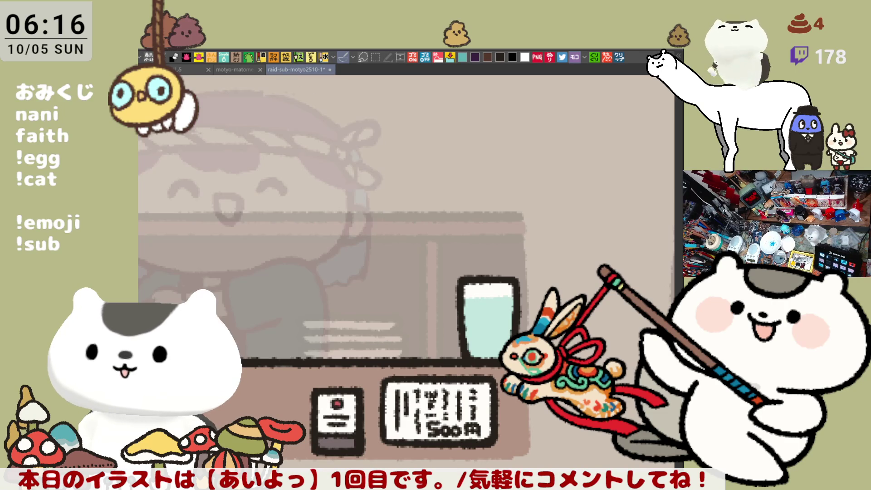
{"action": "left_click_drag", "start_coordinate": [415, 280], "coordinate": [390, 263]}
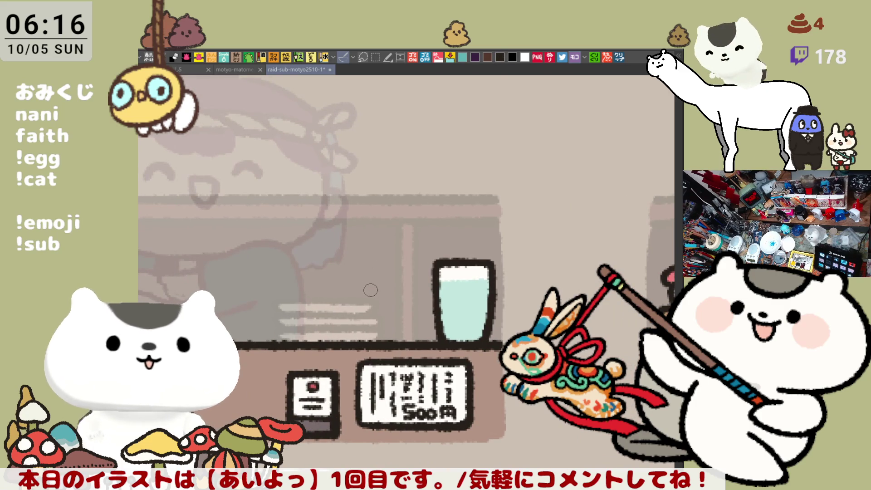
{"action": "mouse_move", "coordinate": [363, 317]}
{"action": "left_mouse_down"}
{"action": "mouse_move", "coordinate": [365, 299]}
{"action": "mouse_move", "coordinate": [425, 301]}
{"action": "mouse_move", "coordinate": [358, 306]}
{"action": "mouse_move", "coordinate": [422, 300]}
{"action": "mouse_move", "coordinate": [422, 317]}
{"action": "left_mouse_up"}
{"action": "key", "text": "ctrl+z"}
{"action": "key", "text": "ctrl+z"}
{"action": "mouse_move", "coordinate": [354, 317]}
{"action": "left_mouse_down"}
{"action": "mouse_move", "coordinate": [356, 303]}
{"action": "mouse_move", "coordinate": [420, 304]}
{"action": "mouse_move", "coordinate": [421, 323]}
{"action": "mouse_move", "coordinate": [355, 323]}
{"action": "mouse_move", "coordinate": [362, 298]}
{"action": "mouse_move", "coordinate": [413, 297]}
{"action": "mouse_move", "coordinate": [359, 297]}
{"action": "mouse_move", "coordinate": [354, 315]}
{"action": "mouse_move", "coordinate": [411, 314]}
{"action": "mouse_move", "coordinate": [418, 298]}
{"action": "mouse_move", "coordinate": [421, 313]}
{"action": "left_mouse_up"}
{"action": "key", "text": "ctrl+z"}
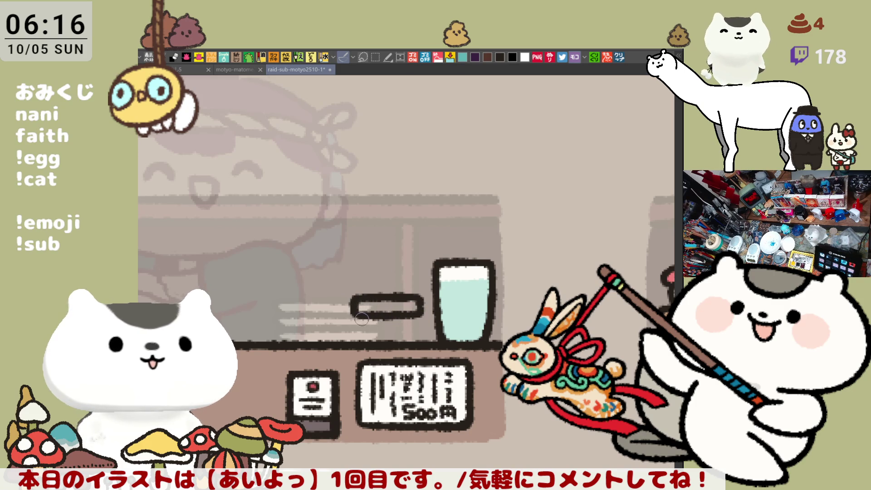
- Shift the selected rounded bar down slightly, then ink two short legs beneath it
{"action": "mouse_move", "coordinate": [334, 265]}
{"action": "left_mouse_down"}
{"action": "mouse_move", "coordinate": [427, 325]}
{"action": "mouse_move", "coordinate": [409, 323]}
{"action": "left_mouse_up"}
{"action": "left_click", "coordinate": [424, 341]}
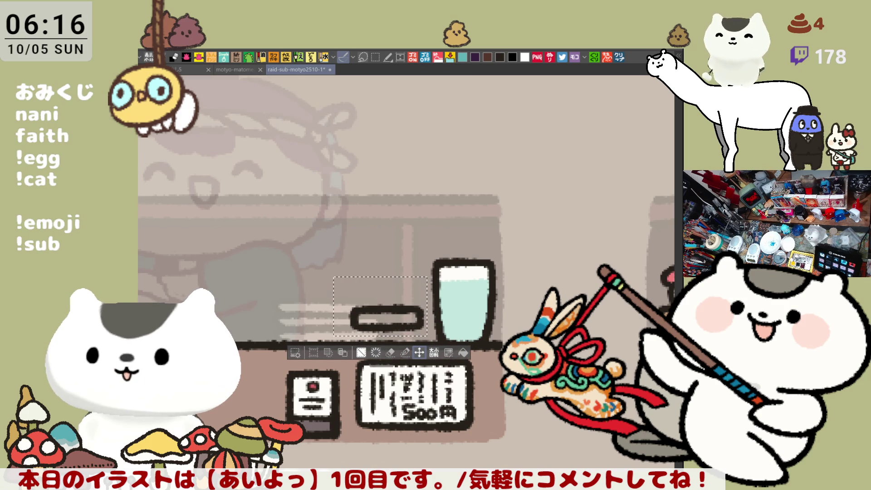
{"action": "key", "text": "ctrl+d"}
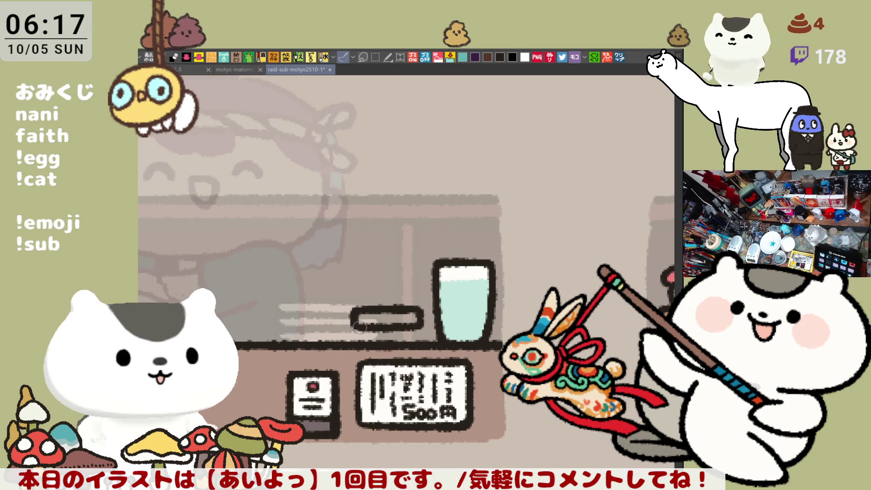
{"action": "left_click_drag", "start_coordinate": [372, 330], "coordinate": [373, 339]}
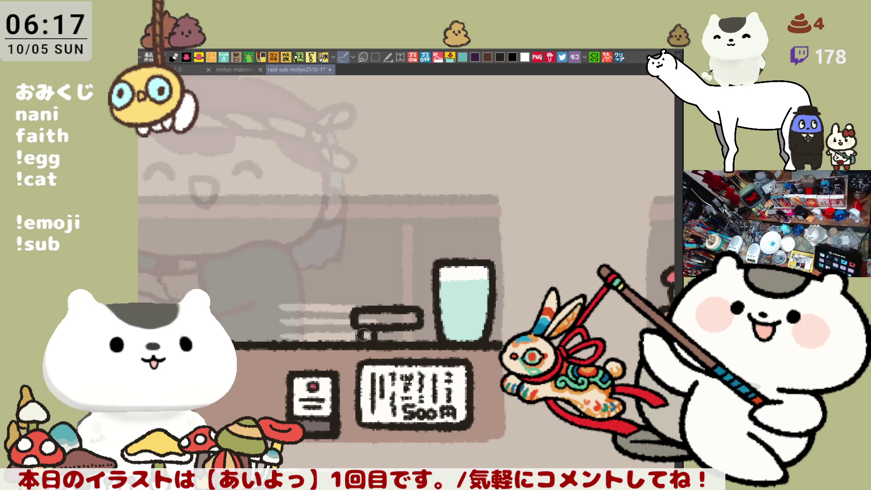
{"action": "left_click_drag", "start_coordinate": [403, 330], "coordinate": [401, 342]}
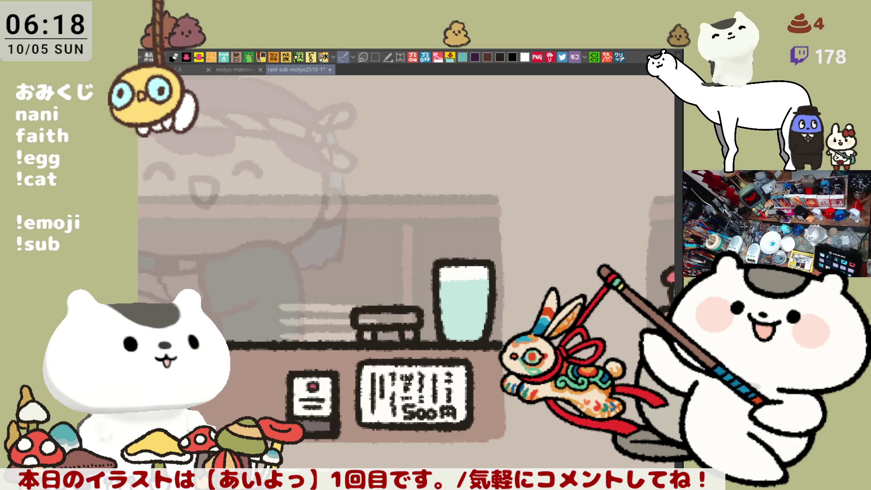
{"action": "scroll", "coordinate": [367, 279], "scroll_direction": "up", "scroll_amount": 2}
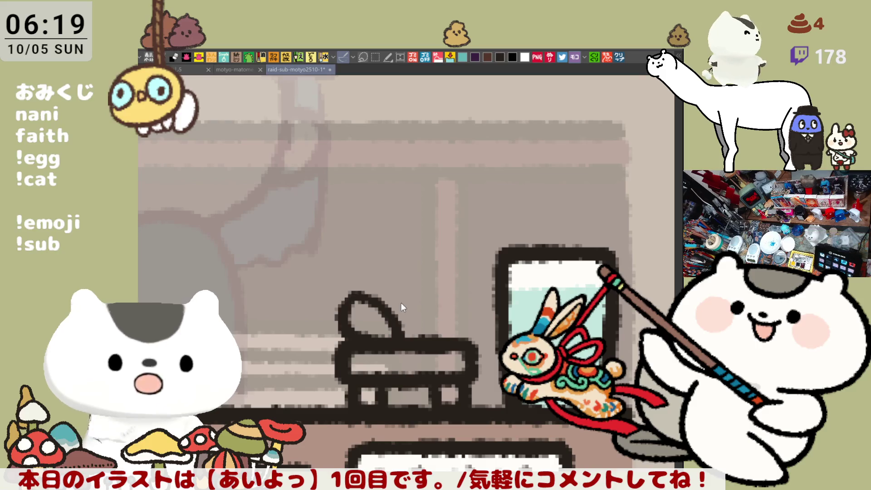
- Ink two leaf loops on the stool and a dome-shaped head above them
{"action": "left_click_drag", "start_coordinate": [360, 338], "coordinate": [347, 294]}
{"action": "key", "text": "ctrl+z"}
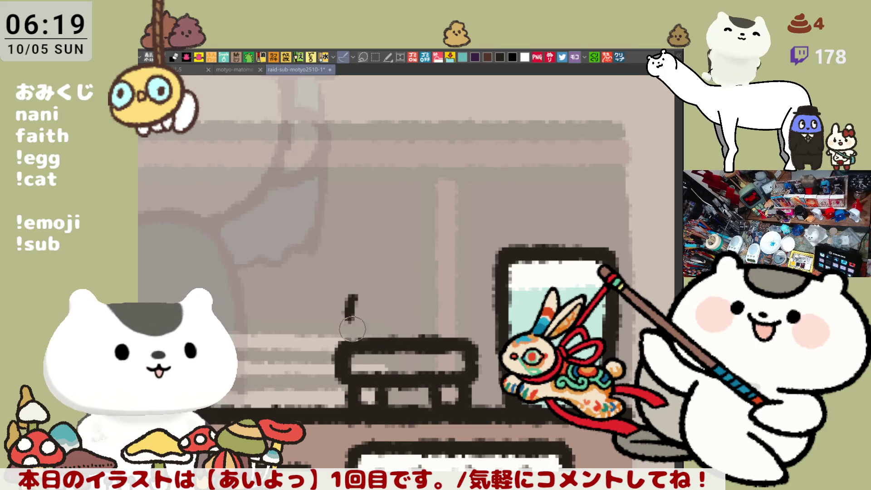
{"action": "mouse_move", "coordinate": [352, 335]}
{"action": "left_mouse_down"}
{"action": "mouse_move", "coordinate": [412, 338]}
{"action": "mouse_move", "coordinate": [458, 288]}
{"action": "mouse_move", "coordinate": [469, 309]}
{"action": "mouse_move", "coordinate": [441, 336]}
{"action": "left_mouse_up"}
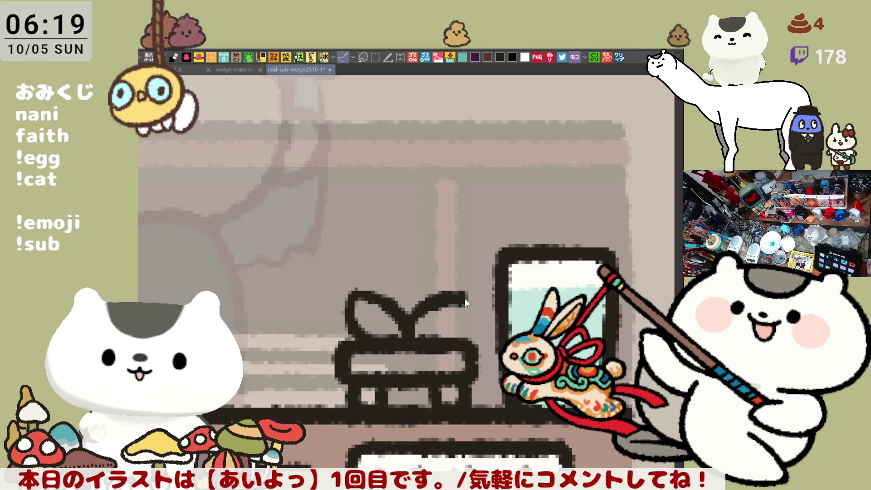
{"action": "mouse_move", "coordinate": [362, 300]}
{"action": "left_mouse_down"}
{"action": "mouse_move", "coordinate": [390, 254]}
{"action": "mouse_move", "coordinate": [413, 252]}
{"action": "mouse_move", "coordinate": [376, 260]}
{"action": "mouse_move", "coordinate": [406, 256]}
{"action": "mouse_move", "coordinate": [370, 268]}
{"action": "mouse_move", "coordinate": [395, 254]}
{"action": "mouse_move", "coordinate": [358, 283]}
{"action": "mouse_move", "coordinate": [409, 252]}
{"action": "left_mouse_up"}
{"action": "key", "text": "ctrl+z"}
{"action": "key", "text": "ctrl+z"}
{"action": "key", "text": "ctrl+z"}
{"action": "key", "text": "ctrl+z"}
{"action": "mouse_move", "coordinate": [358, 300]}
{"action": "left_mouse_down"}
{"action": "mouse_move", "coordinate": [383, 248]}
{"action": "mouse_move", "coordinate": [409, 254]}
{"action": "mouse_move", "coordinate": [363, 271]}
{"action": "mouse_move", "coordinate": [408, 251]}
{"action": "mouse_move", "coordinate": [435, 254]}
{"action": "mouse_move", "coordinate": [474, 301]}
{"action": "left_mouse_up"}
{"action": "key", "text": "ctrl+z"}
{"action": "key", "text": "ctrl+z"}
{"action": "mouse_move", "coordinate": [420, 244]}
{"action": "left_mouse_down"}
{"action": "mouse_move", "coordinate": [460, 300]}
{"action": "mouse_move", "coordinate": [446, 259]}
{"action": "mouse_move", "coordinate": [474, 286]}
{"action": "left_mouse_up"}
{"action": "key", "text": "ctrl+z"}
{"action": "mouse_move", "coordinate": [420, 243]}
{"action": "left_mouse_down"}
{"action": "mouse_move", "coordinate": [472, 302]}
{"action": "mouse_move", "coordinate": [439, 257]}
{"action": "mouse_move", "coordinate": [359, 295]}
{"action": "mouse_move", "coordinate": [366, 285]}
{"action": "left_mouse_up"}
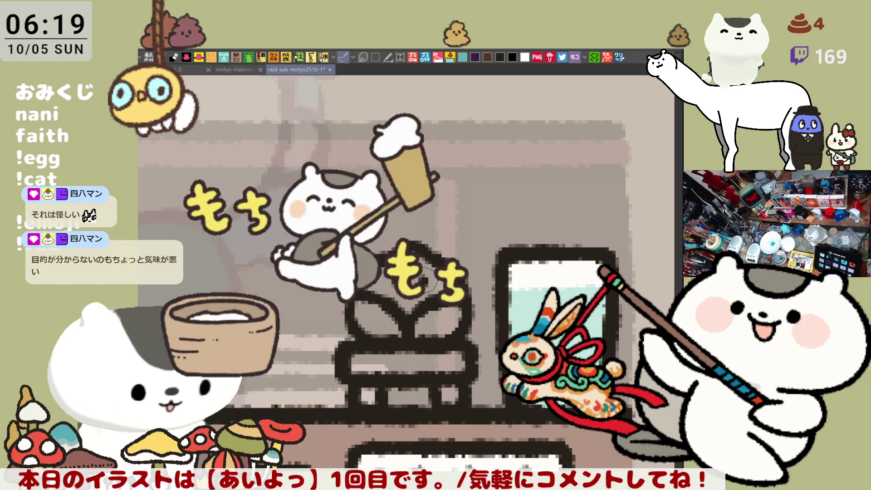
- Dot the bud's two eyes and a small mouth between them
{"action": "left_click", "coordinate": [394, 281]}
{"action": "left_click", "coordinate": [424, 281]}
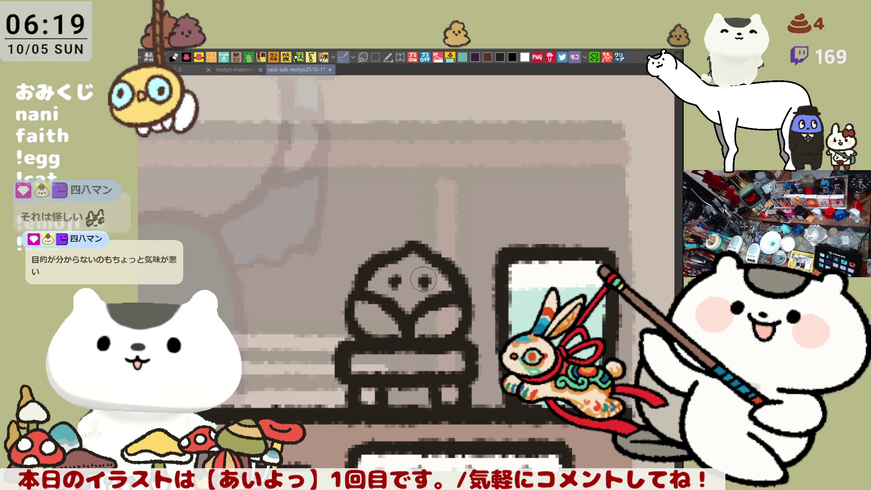
{"action": "left_click", "coordinate": [410, 285]}
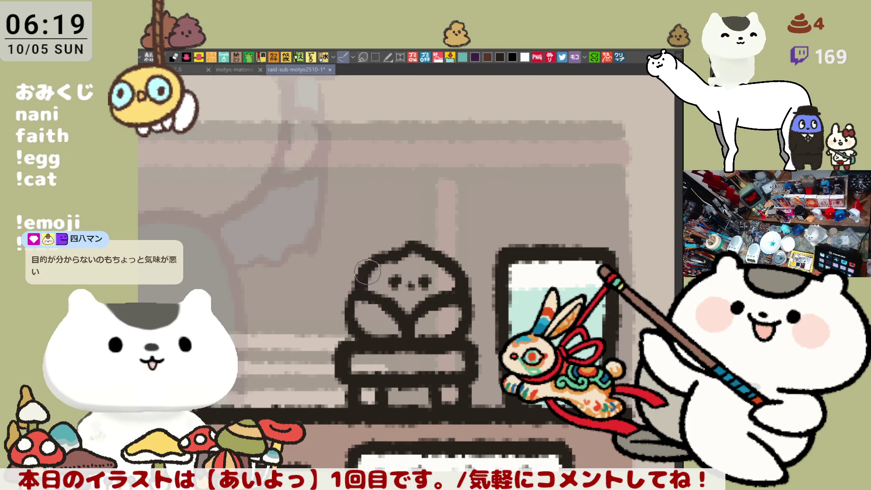
{"action": "scroll", "coordinate": [405, 266], "scroll_direction": "left", "scroll_amount": 2}
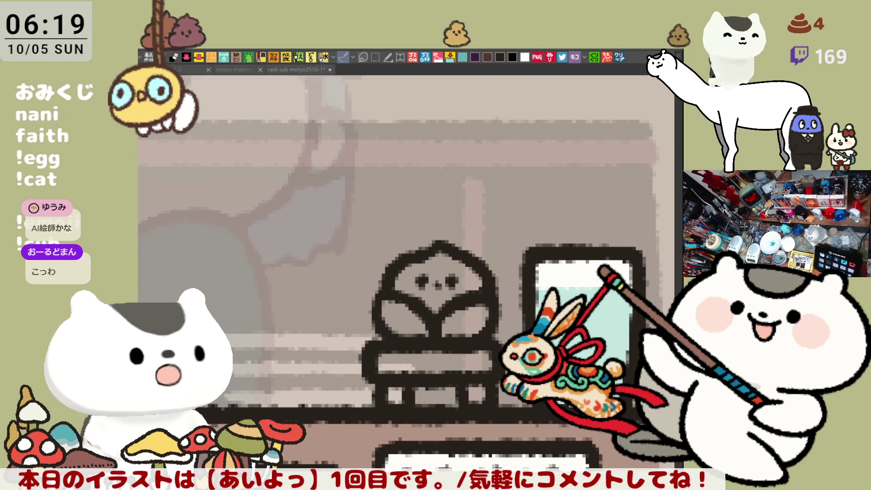
- Paint the bud's leaves green and its head pink, adding a small white highlight on top
{"action": "mouse_move", "coordinate": [422, 329]}
{"action": "left_mouse_down"}
{"action": "mouse_move", "coordinate": [396, 303]}
{"action": "mouse_move", "coordinate": [468, 312]}
{"action": "left_mouse_up"}
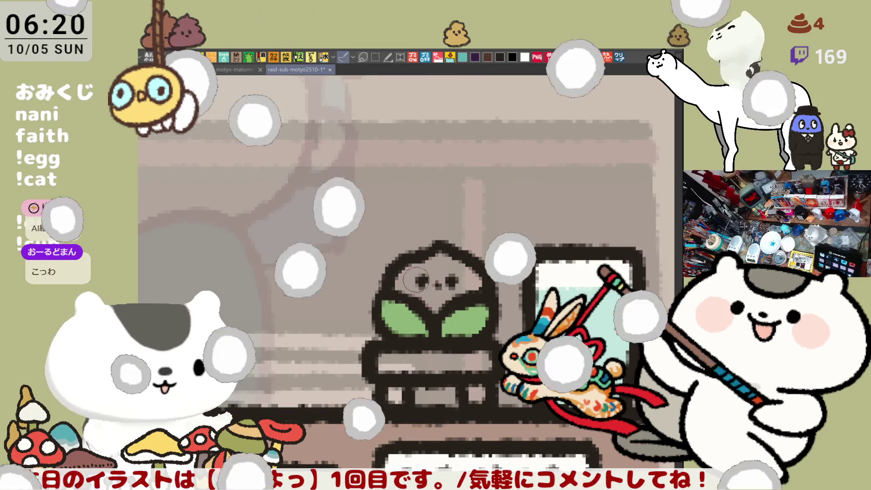
{"action": "left_click_drag", "start_coordinate": [401, 284], "coordinate": [432, 302]}
{"action": "mouse_move", "coordinate": [476, 283]}
{"action": "left_mouse_down"}
{"action": "mouse_move", "coordinate": [430, 313]}
{"action": "mouse_move", "coordinate": [423, 274]}
{"action": "left_mouse_up"}
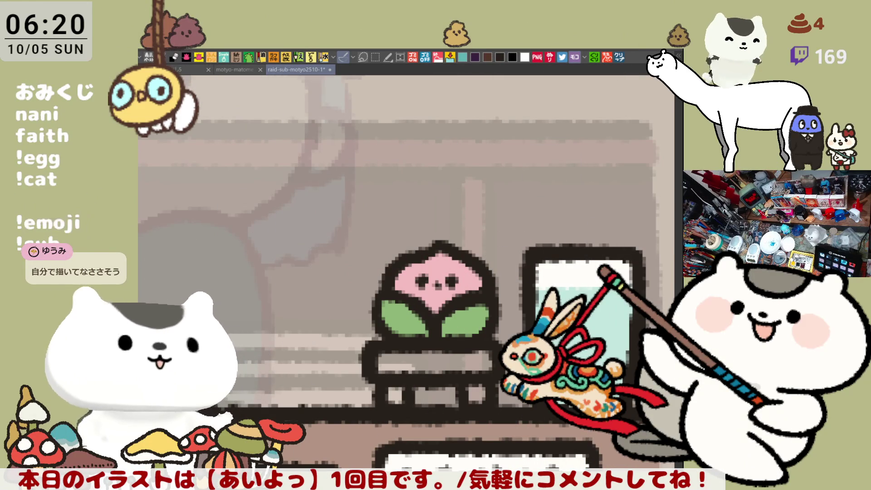
{"action": "left_click", "coordinate": [439, 303]}
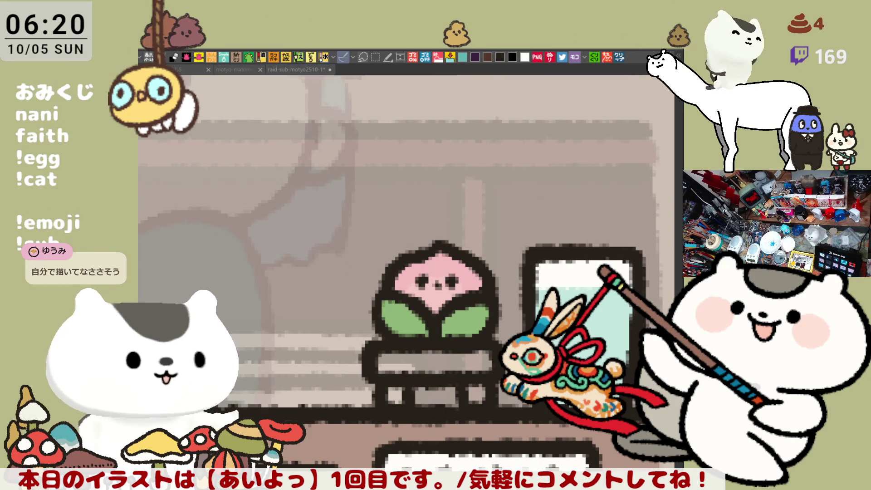
{"action": "left_click", "coordinate": [453, 292]}
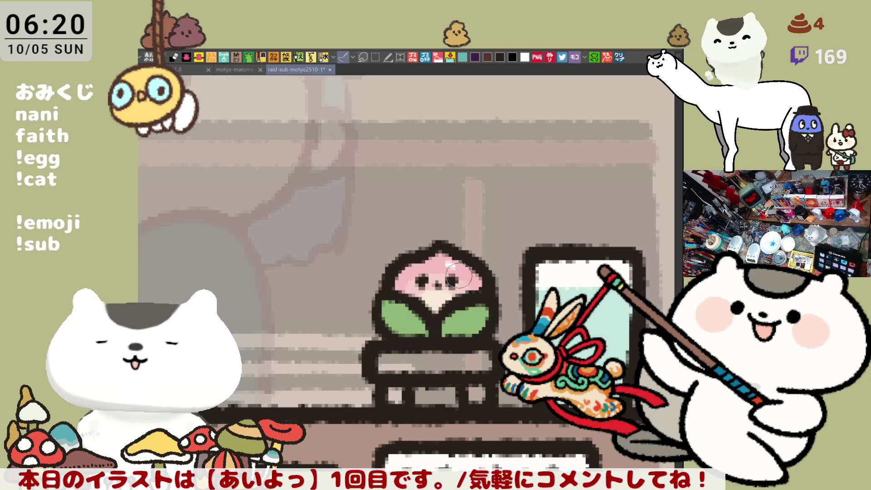
{"action": "left_click_drag", "start_coordinate": [443, 269], "coordinate": [447, 262]}
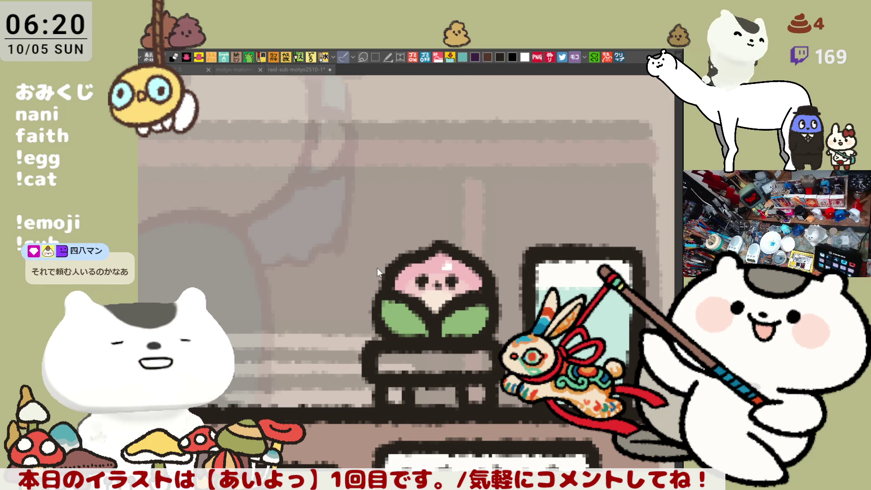
- Colour the stand's brim and left leg tan, then save the illustration
{"action": "scroll", "coordinate": [377, 271], "scroll_direction": "down", "scroll_amount": 2}
{"action": "scroll", "coordinate": [374, 268], "scroll_direction": "up", "scroll_amount": 1}
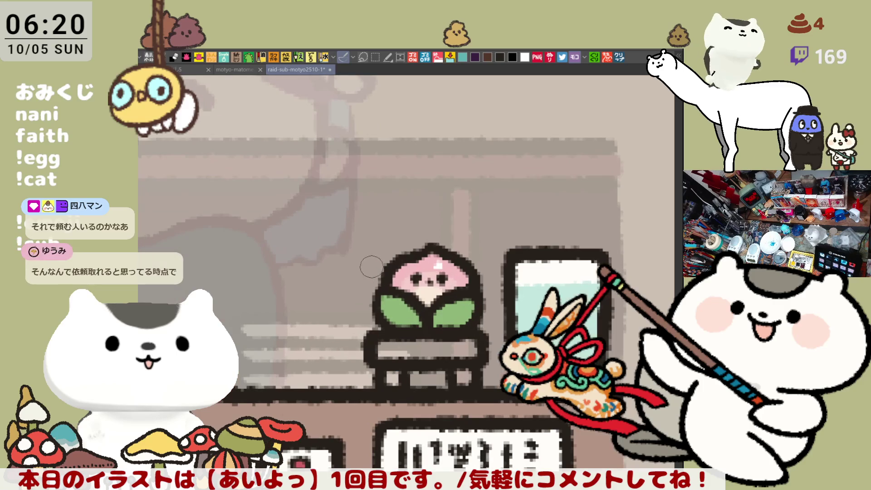
{"action": "scroll", "coordinate": [455, 296], "scroll_direction": "up", "scroll_amount": 3}
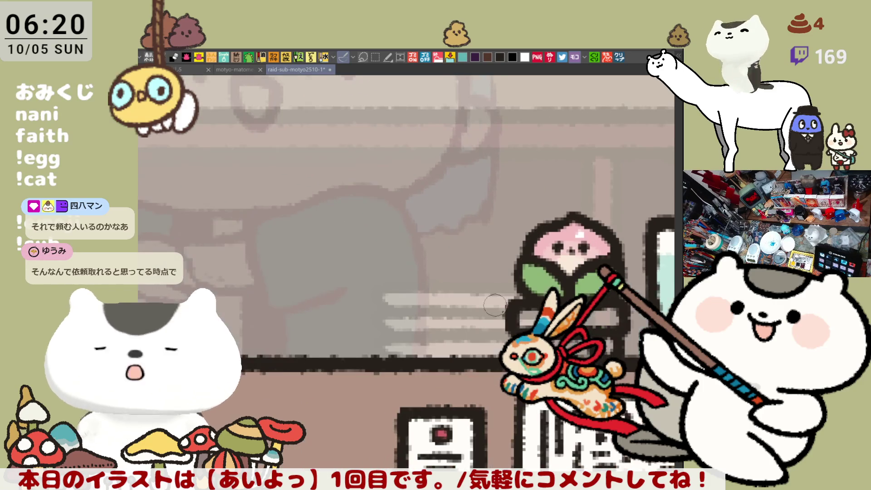
{"action": "scroll", "coordinate": [521, 282], "scroll_direction": "down", "scroll_amount": 2}
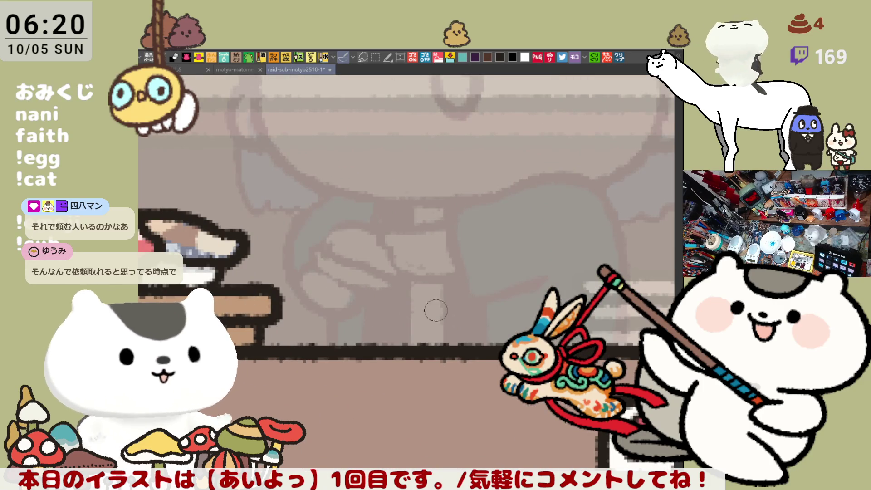
{"action": "scroll", "coordinate": [386, 303], "scroll_direction": "down", "scroll_amount": 2}
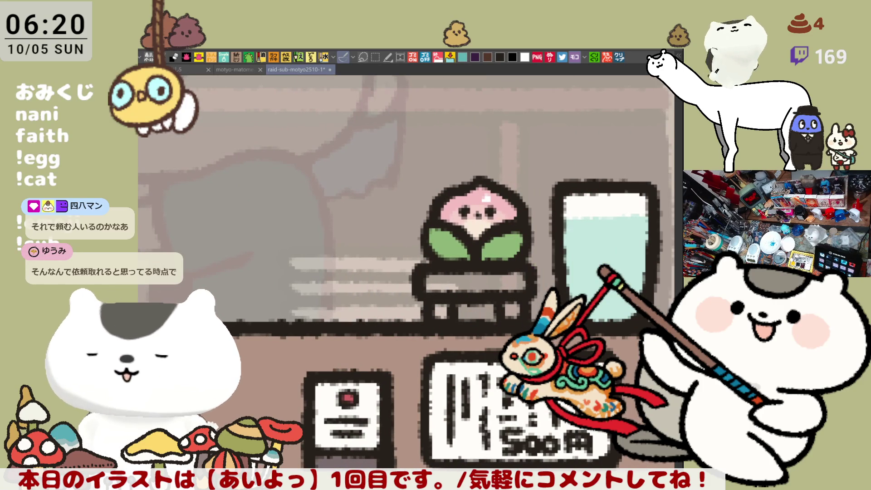
{"action": "left_click_drag", "start_coordinate": [429, 286], "coordinate": [506, 280]}
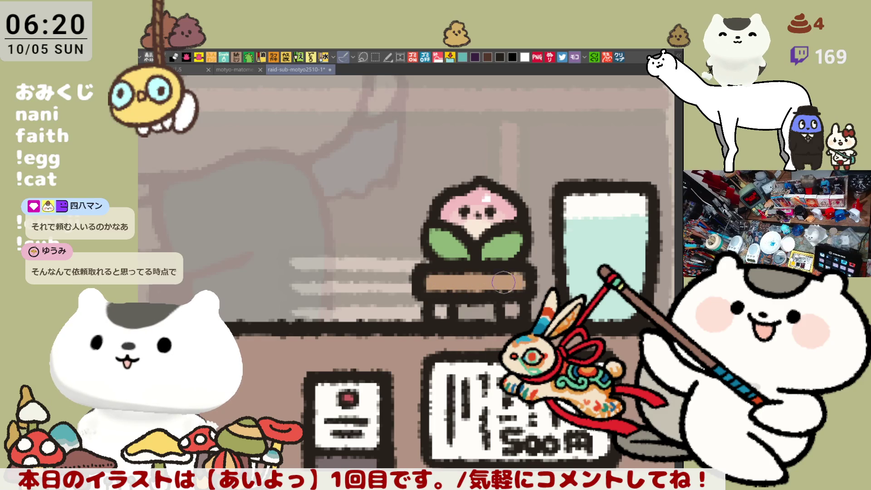
{"action": "left_click_drag", "start_coordinate": [439, 303], "coordinate": [438, 311]}
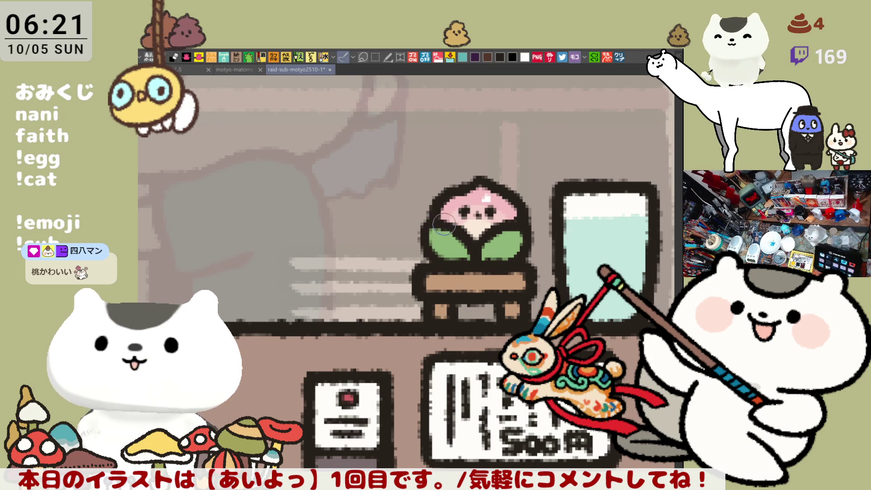
{"action": "key", "text": "ctrl+s"}
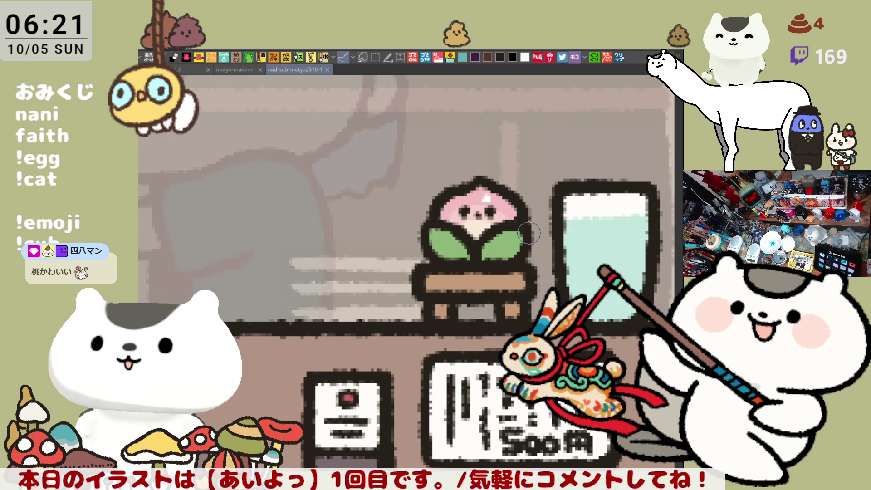
- Zoom out and restore the colour layers so the finished coloured characters show on the sheet
{"action": "scroll", "coordinate": [498, 279], "scroll_direction": "down", "scroll_amount": 5}
{"action": "scroll", "coordinate": [499, 279], "scroll_direction": "down", "scroll_amount": 2}
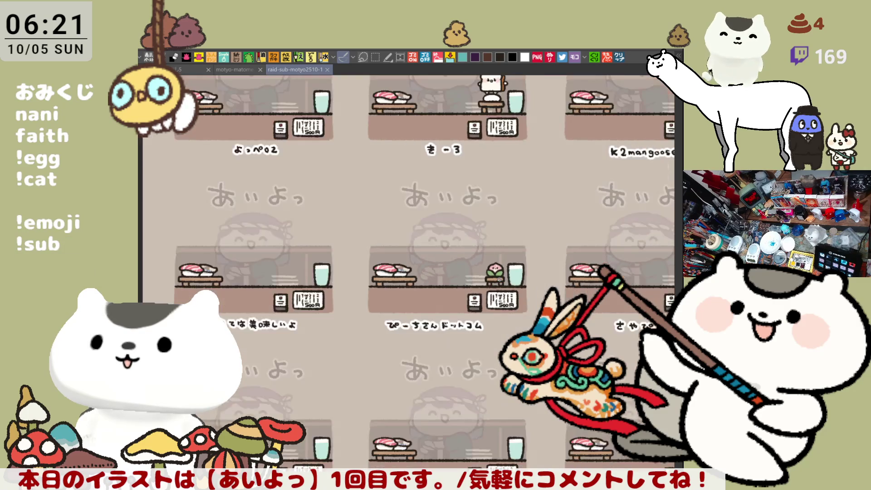
{"action": "key", "text": "ctrl+z"}
{"action": "key", "text": "ctrl+z"}
{"action": "scroll", "coordinate": [406, 272], "scroll_direction": "right", "scroll_amount": 3}
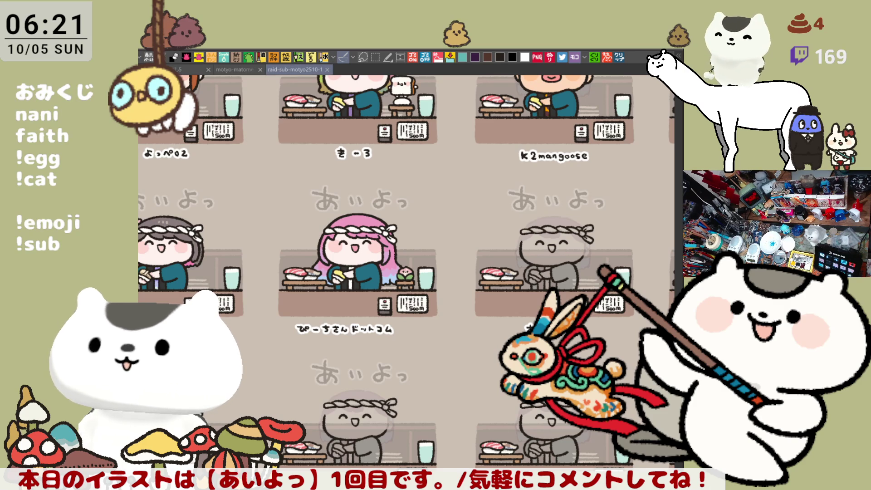
- Rectangle-select the middle column of panels, clear the selection, and pan to the lower panels
{"action": "key", "text": "m"}
{"action": "mouse_move", "coordinate": [456, 358]}
{"action": "left_mouse_down"}
{"action": "mouse_move", "coordinate": [333, 196]}
{"action": "mouse_move", "coordinate": [275, 173]}
{"action": "left_mouse_up"}
{"action": "key", "text": "ctrl+d"}
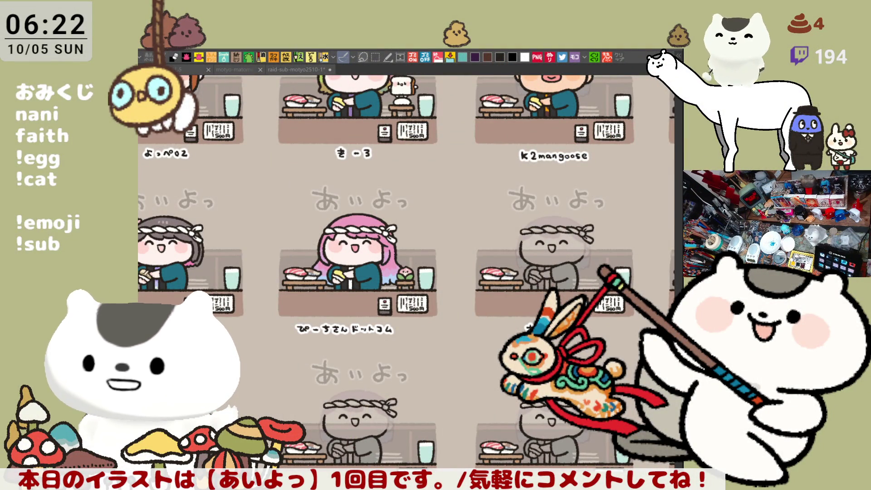
{"action": "mouse_move", "coordinate": [623, 488]}
{"action": "left_mouse_down"}
{"action": "mouse_move", "coordinate": [571, 391]}
{"action": "mouse_move", "coordinate": [548, 287]}
{"action": "mouse_move", "coordinate": [491, 198]}
{"action": "mouse_move", "coordinate": [422, 133]}
{"action": "left_mouse_up"}
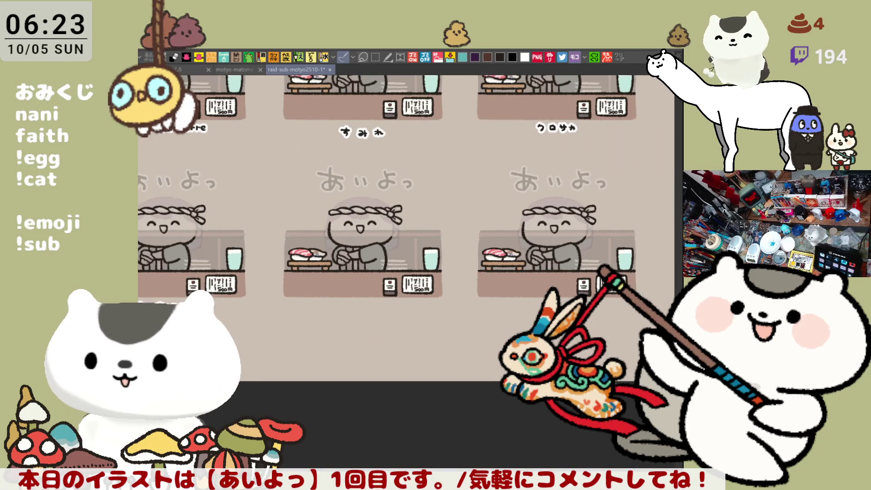
- Pan across the sheet and zoom in on the neighbouring uncoloured headband character
{"action": "scroll", "coordinate": [547, 460], "scroll_direction": "up", "scroll_amount": 10}
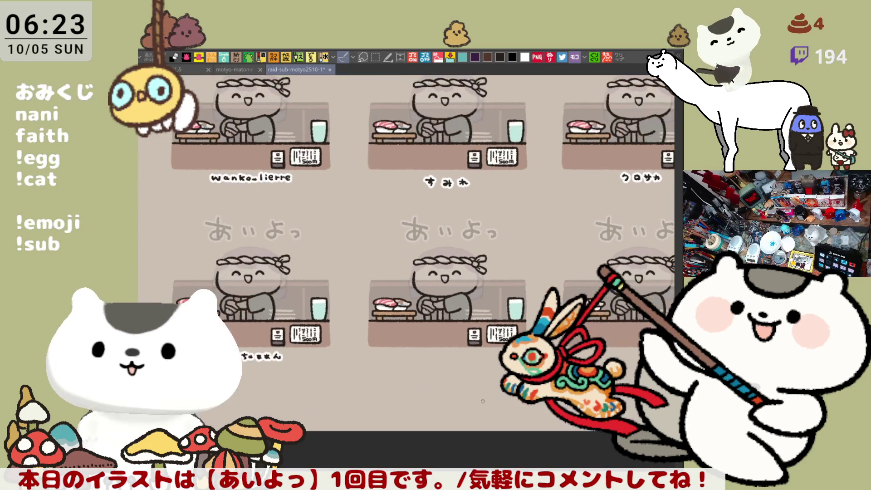
{"action": "mouse_move", "coordinate": [486, 390]}
{"action": "left_mouse_down"}
{"action": "mouse_move", "coordinate": [454, 427]}
{"action": "mouse_move", "coordinate": [559, 428]}
{"action": "mouse_move", "coordinate": [554, 401]}
{"action": "mouse_move", "coordinate": [570, 407]}
{"action": "left_mouse_up"}
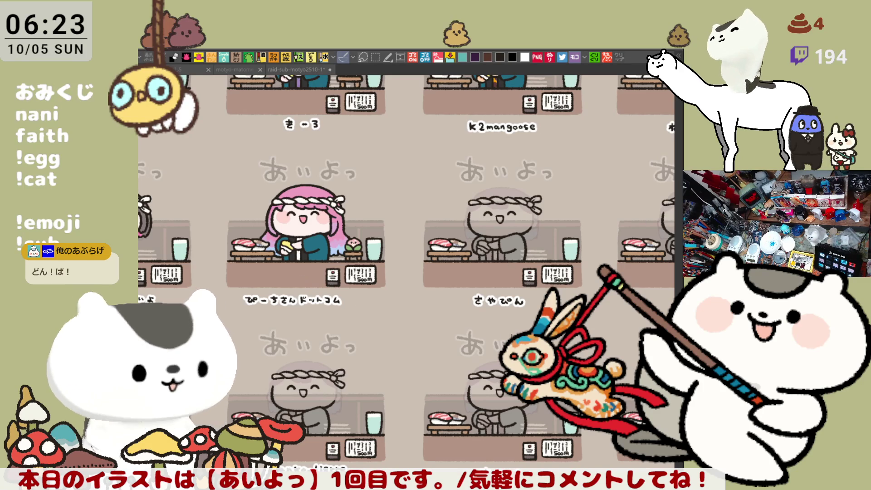
{"action": "left_click_drag", "start_coordinate": [543, 330], "coordinate": [481, 364]}
{"action": "scroll", "coordinate": [481, 364], "scroll_direction": "up", "scroll_amount": 4}
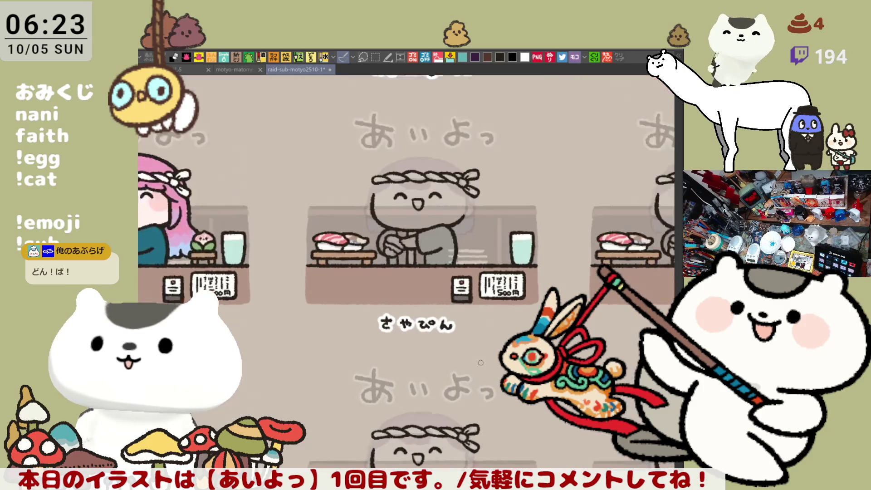
{"action": "left_click_drag", "start_coordinate": [386, 173], "coordinate": [442, 279]}
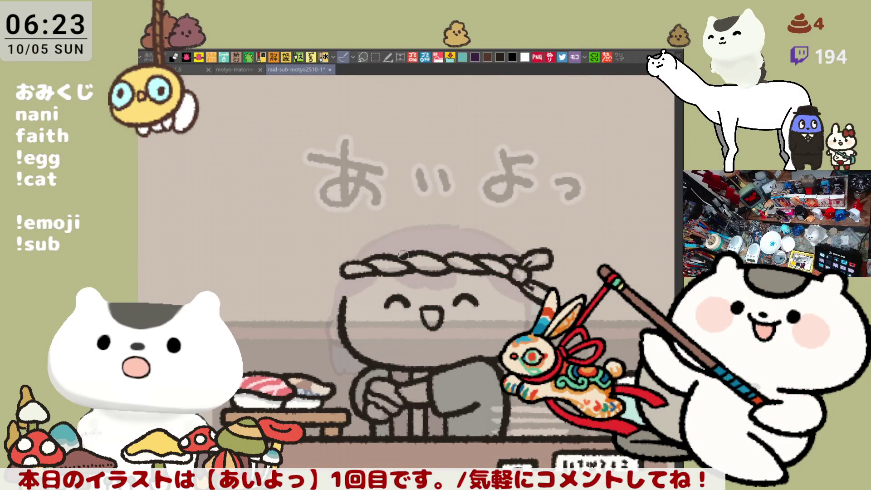
- Ink the wavy hair curves under the grey character's headband, redrawing until they look right
{"action": "left_click_drag", "start_coordinate": [405, 239], "coordinate": [396, 258]}
{"action": "mouse_move", "coordinate": [398, 277]}
{"action": "left_mouse_down"}
{"action": "mouse_move", "coordinate": [424, 291]}
{"action": "mouse_move", "coordinate": [437, 279]}
{"action": "left_mouse_up"}
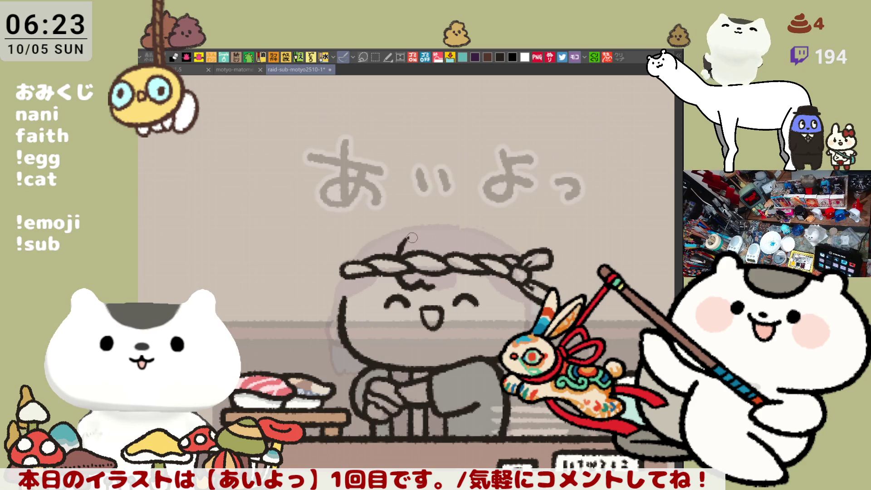
{"action": "key", "text": "ctrl+z"}
{"action": "key", "text": "ctrl+z"}
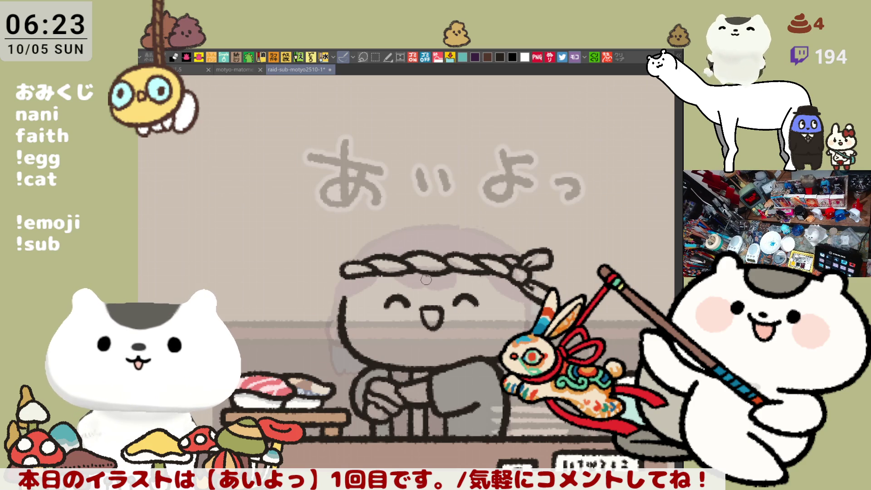
{"action": "left_click_drag", "start_coordinate": [405, 239], "coordinate": [393, 269]}
{"action": "mouse_move", "coordinate": [396, 274]}
{"action": "left_mouse_down"}
{"action": "mouse_move", "coordinate": [420, 290]}
{"action": "mouse_move", "coordinate": [434, 287]}
{"action": "left_mouse_up"}
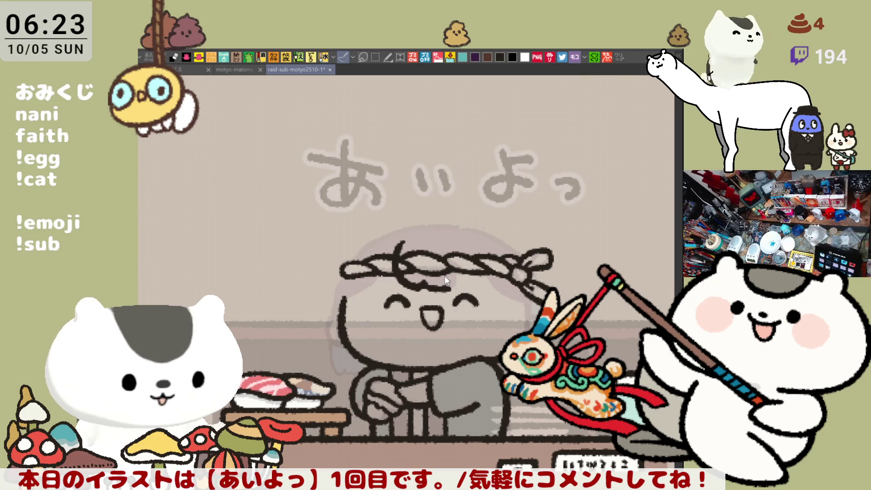
{"action": "key", "text": "ctrl+z"}
{"action": "mouse_move", "coordinate": [403, 232]}
{"action": "left_mouse_down"}
{"action": "mouse_move", "coordinate": [398, 272]}
{"action": "mouse_move", "coordinate": [422, 287]}
{"action": "mouse_move", "coordinate": [452, 279]}
{"action": "left_mouse_up"}
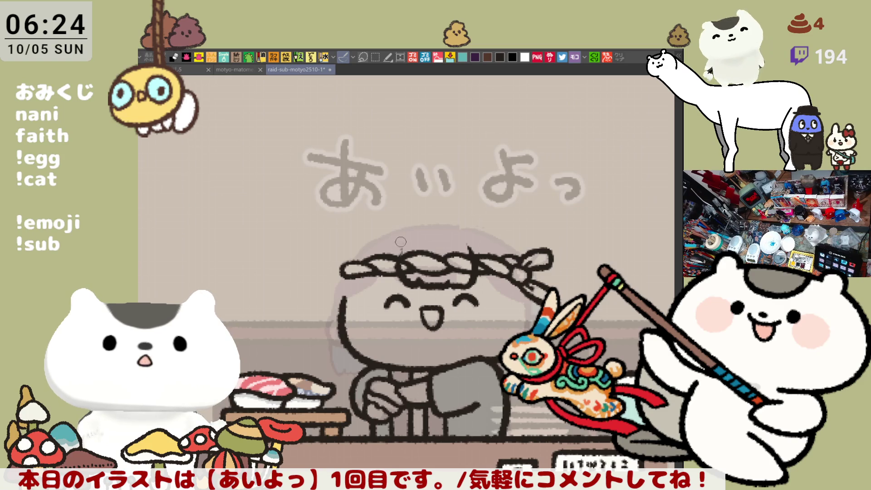
{"action": "left_click_drag", "start_coordinate": [408, 240], "coordinate": [400, 258]}
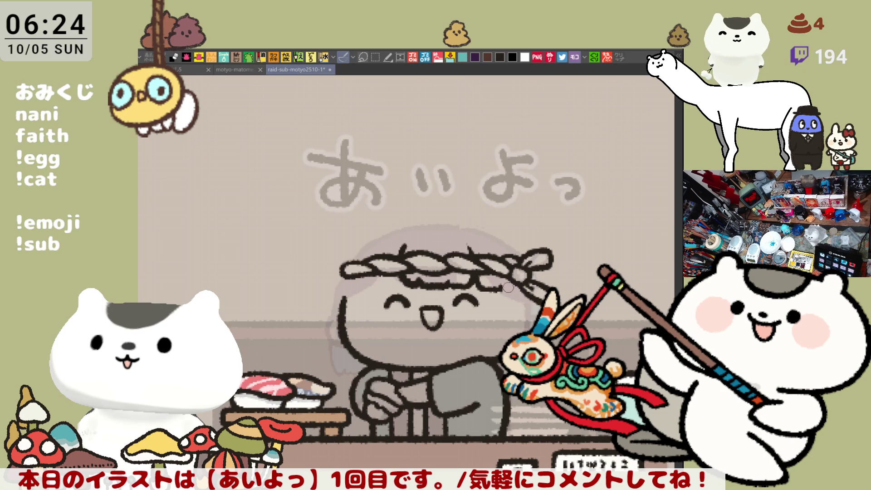
- Outline the right and left sides of the head, retrying strokes as needed
{"action": "left_click_drag", "start_coordinate": [503, 288], "coordinate": [496, 336]}
{"action": "key", "text": "ctrl+z"}
{"action": "left_click_drag", "start_coordinate": [503, 288], "coordinate": [496, 336]}
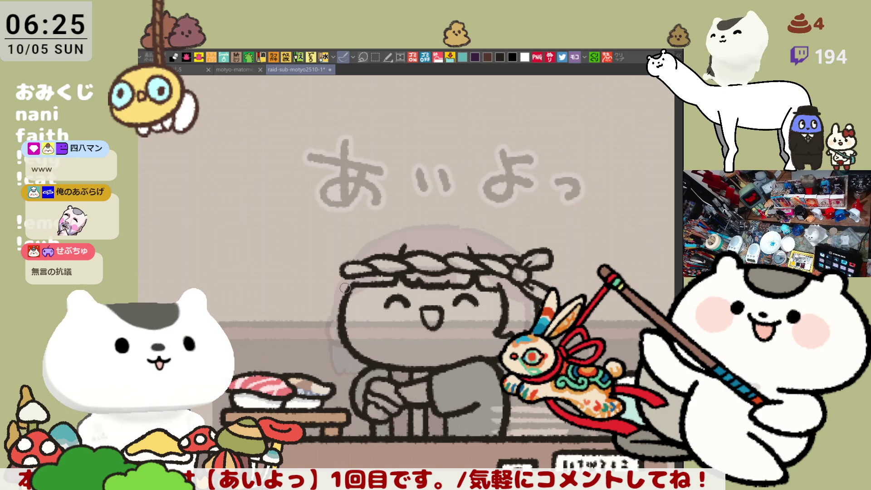
{"action": "mouse_move", "coordinate": [341, 272]}
{"action": "left_mouse_down"}
{"action": "mouse_move", "coordinate": [323, 301]}
{"action": "mouse_move", "coordinate": [338, 335]}
{"action": "left_mouse_up"}
{"action": "key", "text": "ctrl+z"}
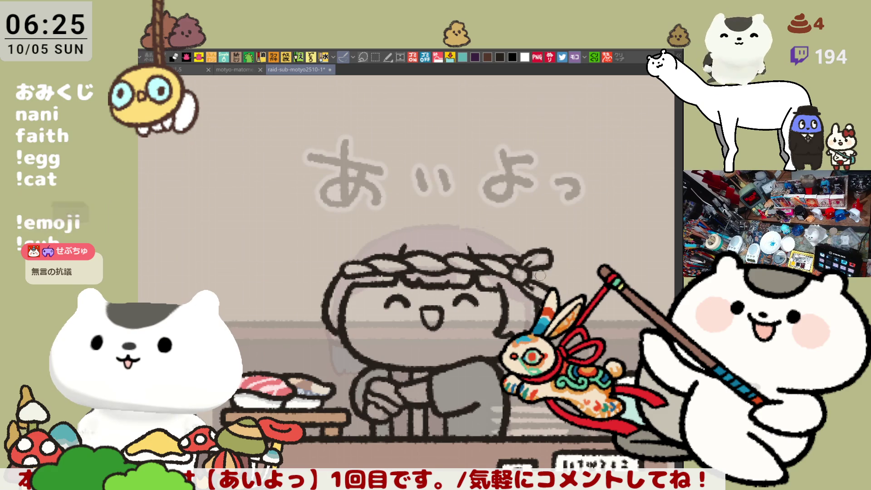
{"action": "left_click_drag", "start_coordinate": [449, 229], "coordinate": [477, 239]}
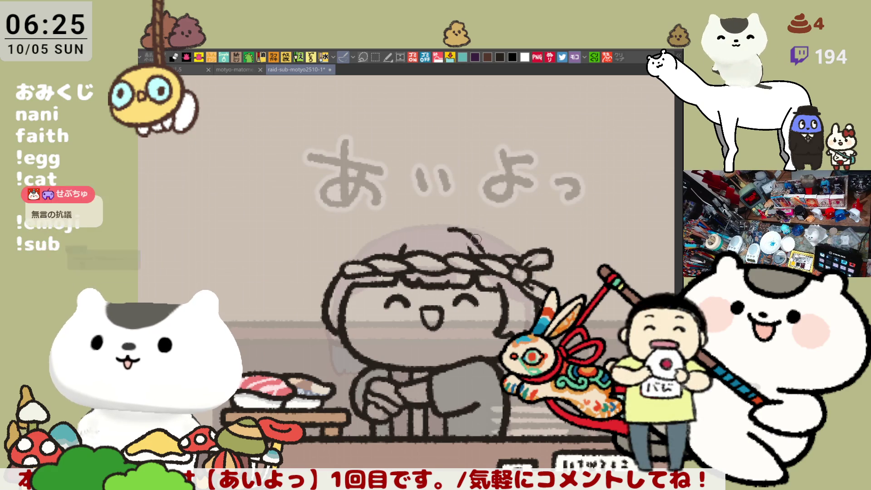
{"action": "key", "text": "ctrl+z"}
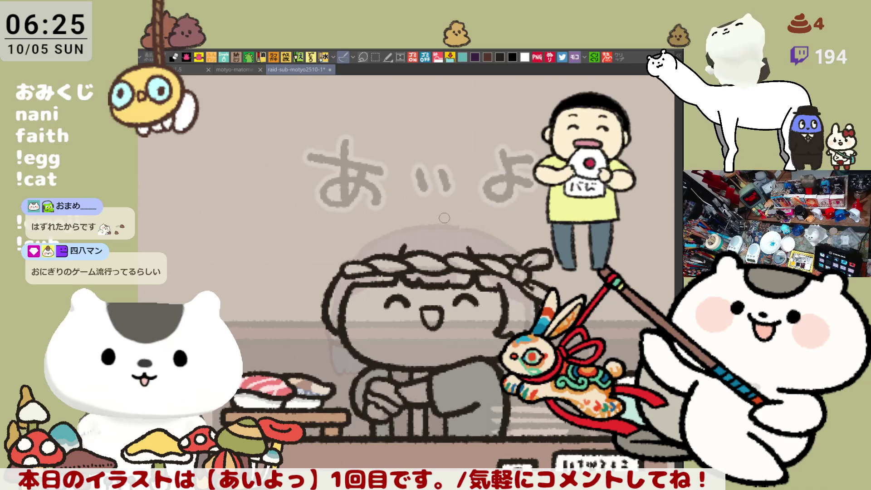
- Draw the head's top arc over the headband, redrawing it until it looks right
{"action": "left_click_drag", "start_coordinate": [433, 221], "coordinate": [519, 252]}
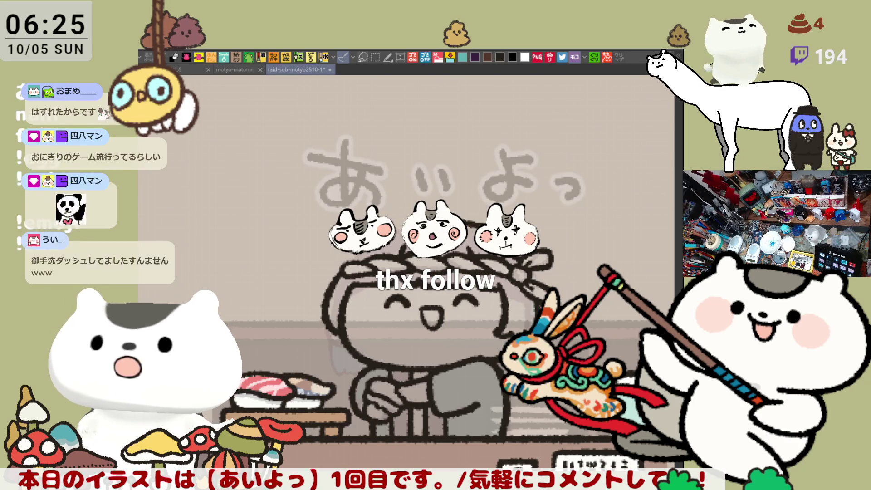
{"action": "left_click_drag", "start_coordinate": [434, 224], "coordinate": [521, 249]}
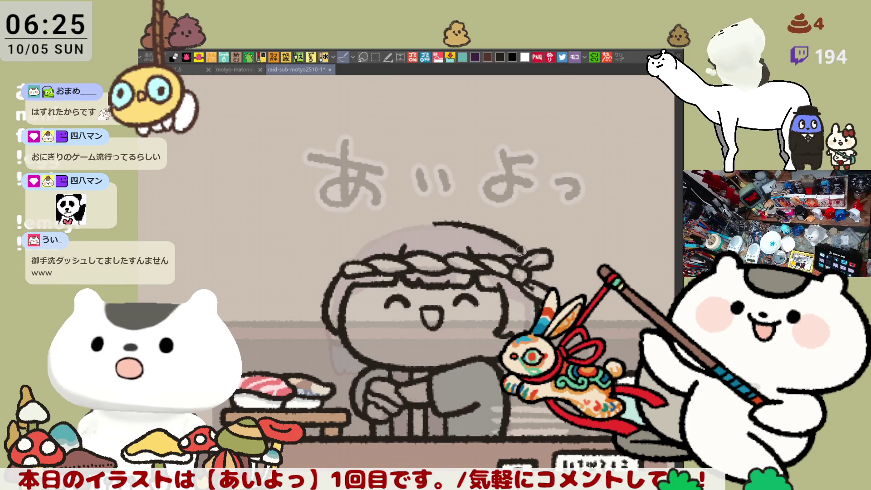
{"action": "key", "text": "ctrl+z"}
{"action": "left_click_drag", "start_coordinate": [430, 221], "coordinate": [519, 250]}
{"action": "key", "text": "ctrl+z"}
{"action": "mouse_move", "coordinate": [431, 221]}
{"action": "left_mouse_down"}
{"action": "mouse_move", "coordinate": [472, 227]}
{"action": "mouse_move", "coordinate": [522, 253]}
{"action": "left_mouse_up"}
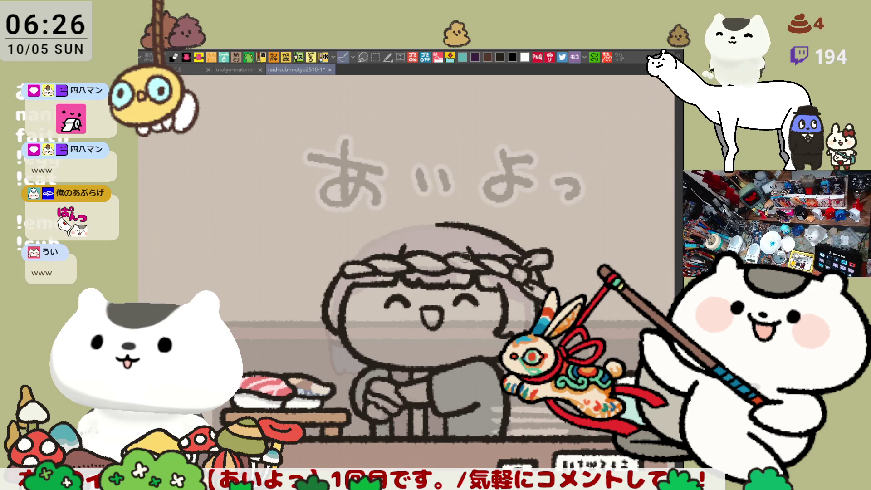
- With the canvas view mirrored, redraw the head's top outline stroke
{"action": "key", "text": "h"}
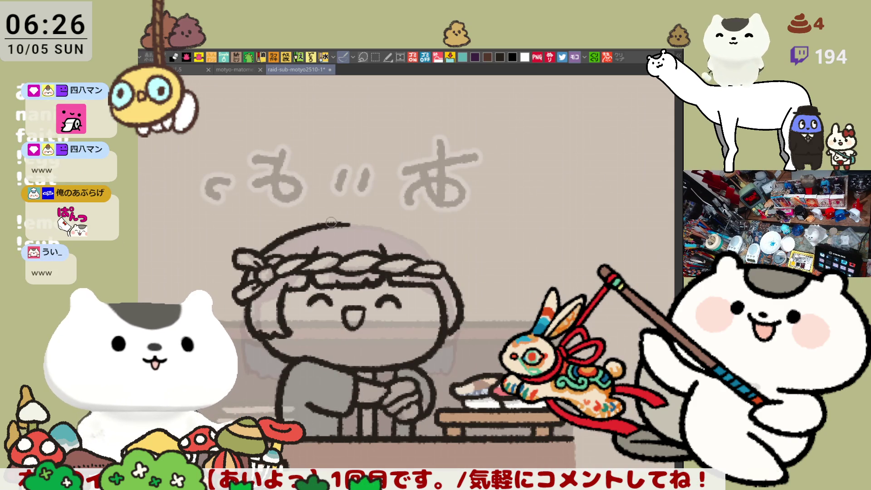
{"action": "key", "text": "ctrl+z"}
{"action": "left_click_drag", "start_coordinate": [349, 222], "coordinate": [426, 247]}
{"action": "key", "text": "ctrl+z"}
{"action": "key", "text": "ctrl+z"}
{"action": "left_click_drag", "start_coordinate": [350, 223], "coordinate": [426, 247]}
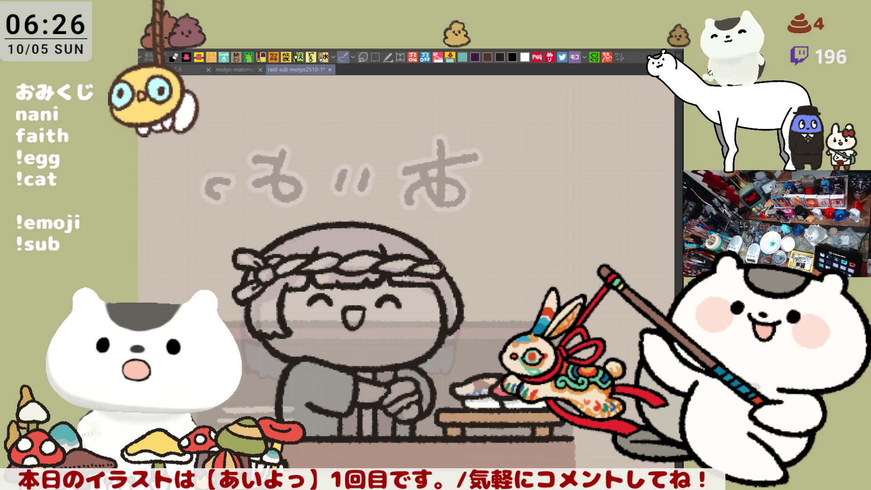
- Unflip the view, adjust its rotation, and zoom out toward the whole sheet
{"action": "key", "text": "h"}
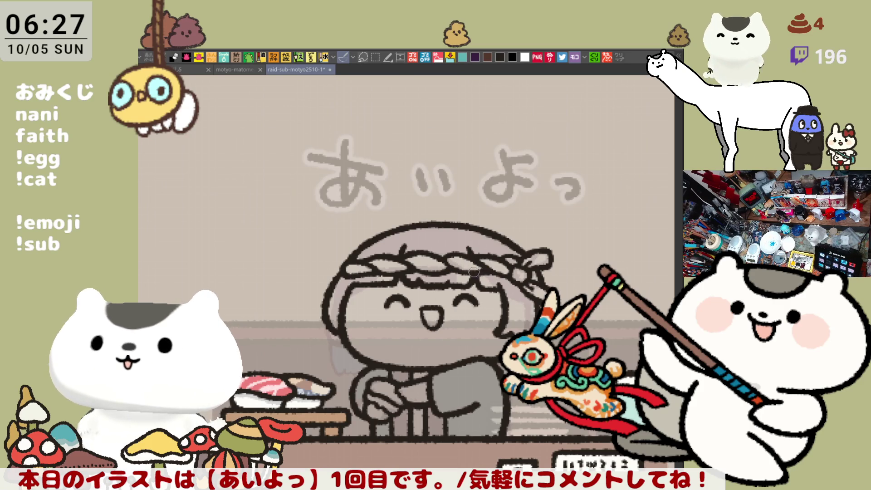
{"action": "left_click_drag", "start_coordinate": [505, 262], "coordinate": [545, 252]}
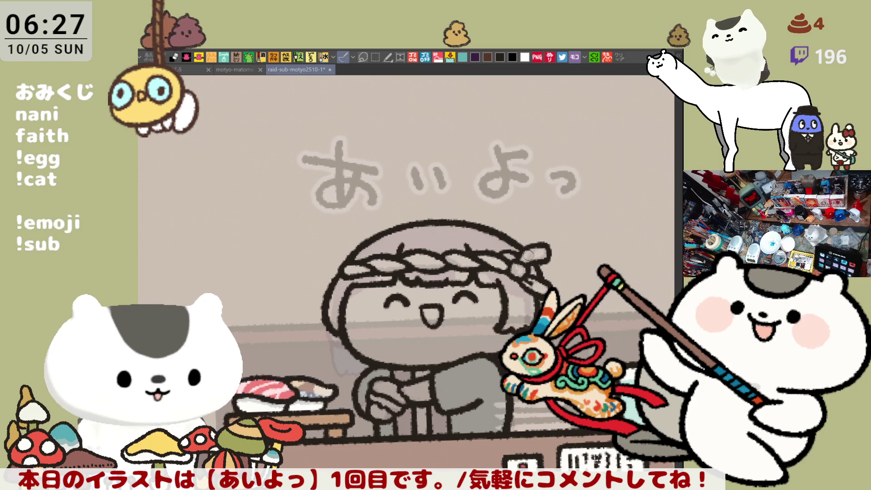
{"action": "scroll", "coordinate": [527, 252], "scroll_direction": "down", "scroll_amount": 2}
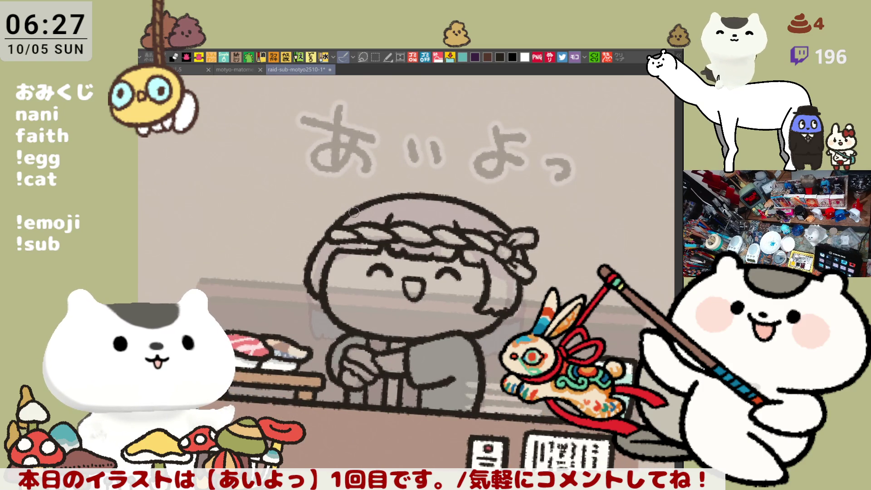
{"action": "key", "text": "minus"}
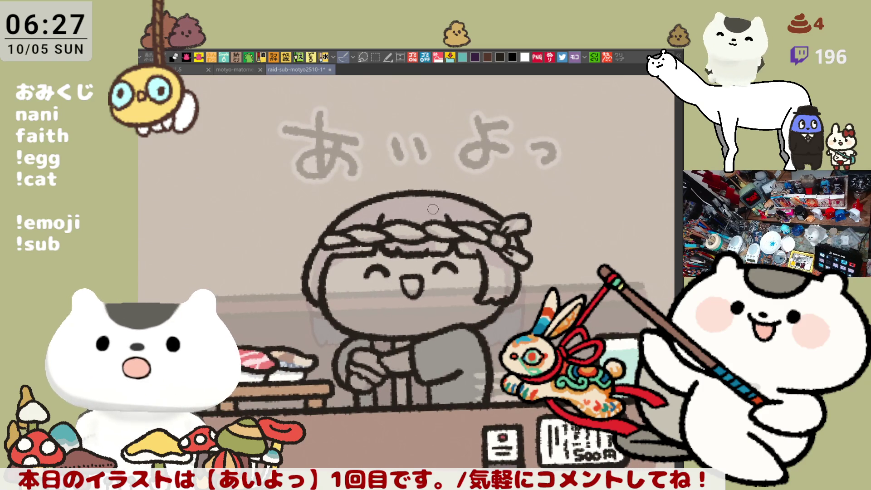
{"action": "scroll", "coordinate": [427, 173], "scroll_direction": "down", "scroll_amount": 8}
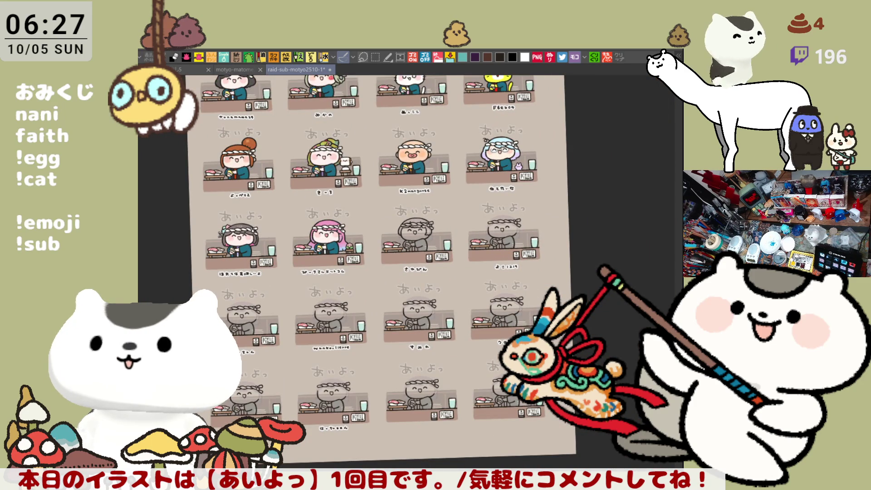
{"action": "key", "text": "asciicircum"}
{"action": "scroll", "coordinate": [370, 272], "scroll_direction": "up", "scroll_amount": 5}
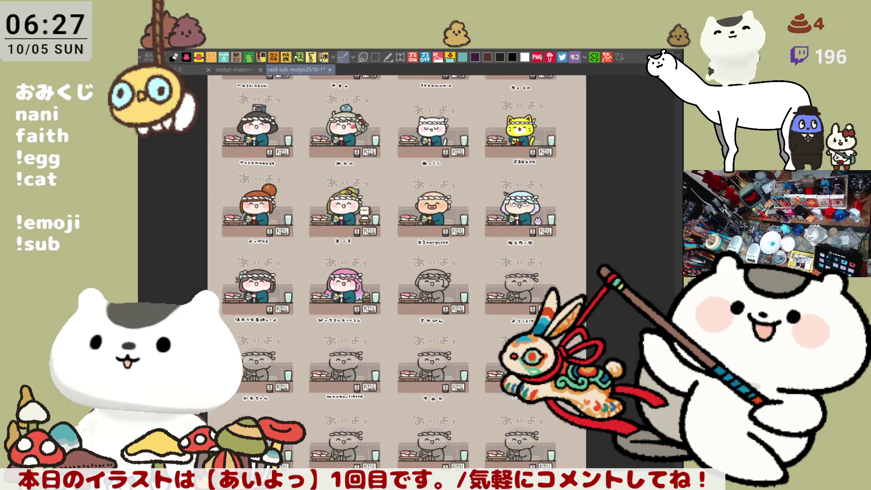
{"action": "scroll", "coordinate": [363, 272], "scroll_direction": "up", "scroll_amount": 3}
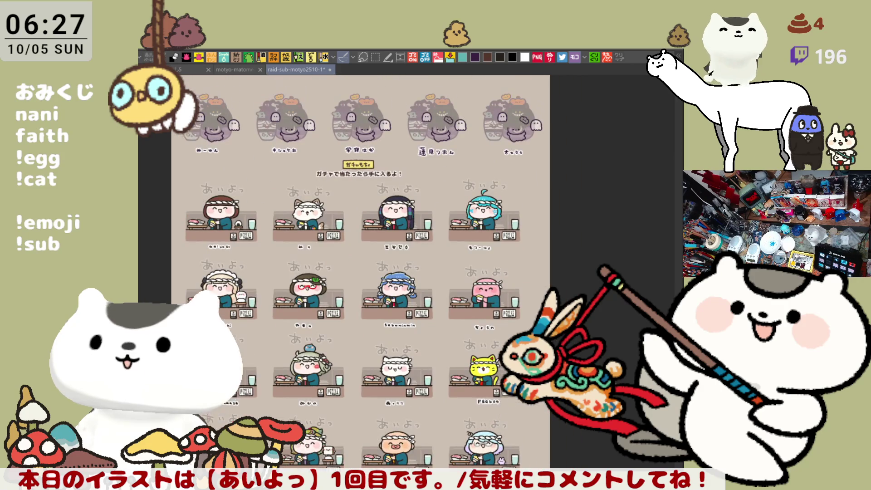
{"action": "scroll", "coordinate": [362, 273], "scroll_direction": "down", "scroll_amount": 10}
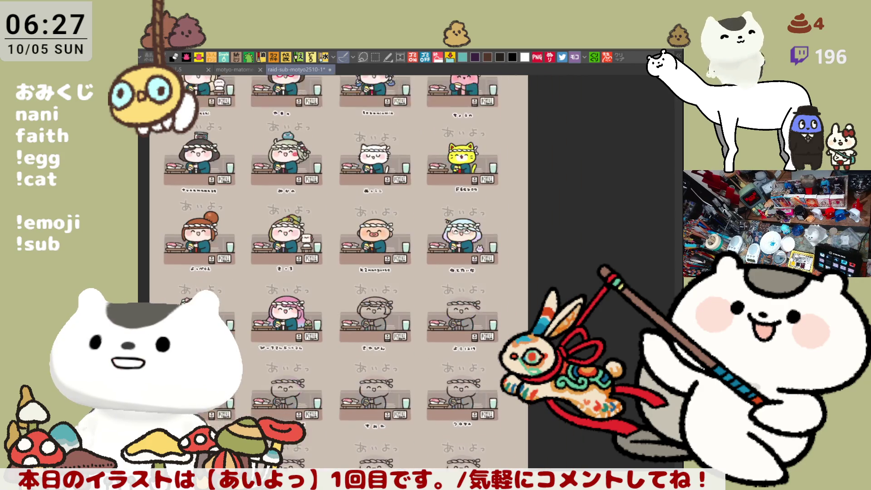
{"action": "scroll", "coordinate": [426, 368], "scroll_direction": "up", "scroll_amount": 5}
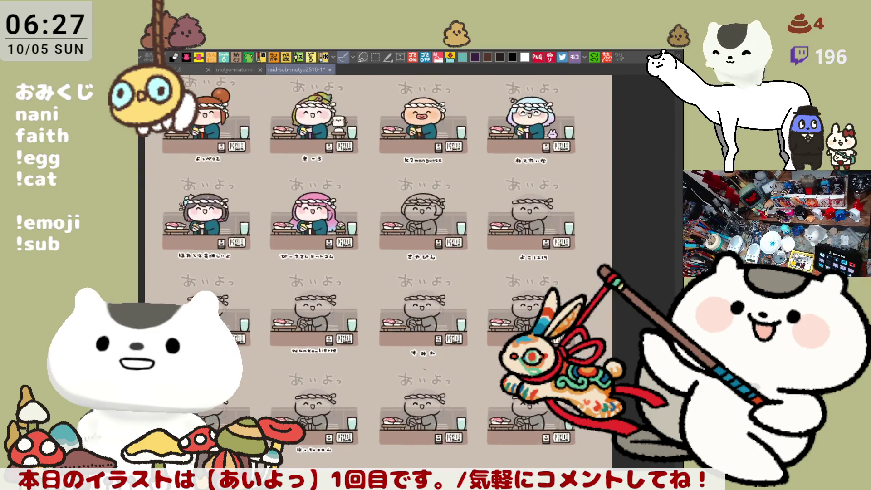
{"action": "scroll", "coordinate": [425, 368], "scroll_direction": "down", "scroll_amount": 4}
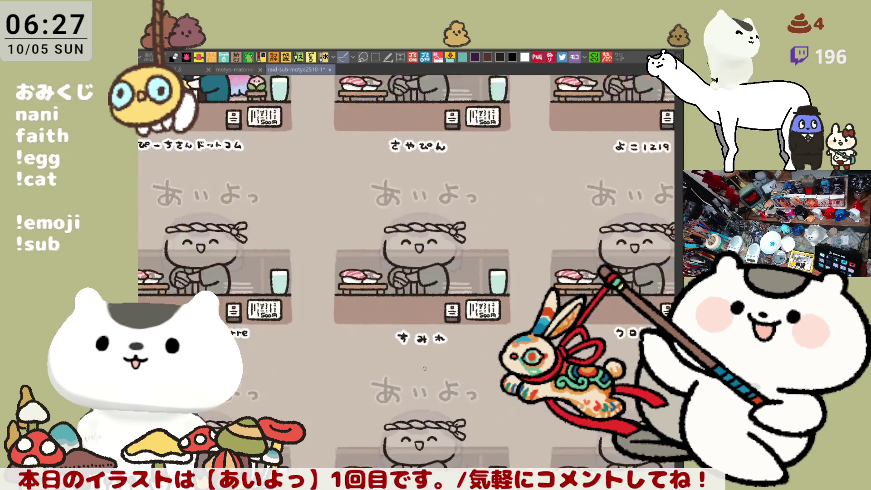
{"action": "scroll", "coordinate": [424, 368], "scroll_direction": "down", "scroll_amount": 2}
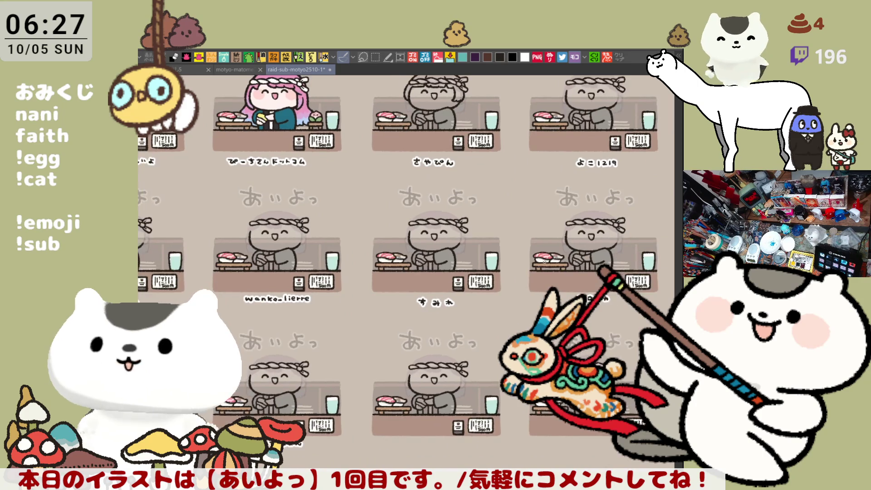
{"action": "scroll", "coordinate": [472, 293], "scroll_direction": "up", "scroll_amount": 2}
{"action": "mouse_move", "coordinate": [370, 318]}
{"action": "left_mouse_down"}
{"action": "mouse_move", "coordinate": [450, 281]}
{"action": "mouse_move", "coordinate": [376, 325]}
{"action": "left_mouse_up"}
{"action": "mouse_move", "coordinate": [515, 335]}
{"action": "left_mouse_down"}
{"action": "mouse_move", "coordinate": [571, 205]}
{"action": "mouse_move", "coordinate": [529, 338]}
{"action": "mouse_move", "coordinate": [495, 343]}
{"action": "left_mouse_up"}
{"action": "key", "text": "ctrl+z"}
{"action": "key", "text": "ctrl+z"}
{"action": "left_click_drag", "start_coordinate": [387, 422], "coordinate": [450, 308]}
{"action": "mouse_move", "coordinate": [304, 348]}
{"action": "left_mouse_down"}
{"action": "mouse_move", "coordinate": [447, 354]}
{"action": "mouse_move", "coordinate": [358, 380]}
{"action": "left_mouse_up"}
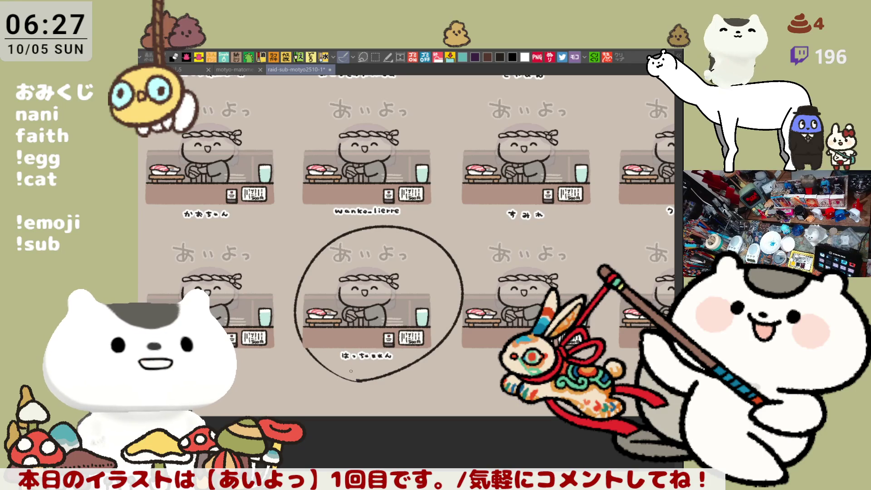
{"action": "key", "text": "ctrl+z"}
{"action": "mouse_move", "coordinate": [172, 257]}
{"action": "left_mouse_down"}
{"action": "mouse_move", "coordinate": [297, 281]}
{"action": "mouse_move", "coordinate": [229, 373]}
{"action": "left_mouse_up"}
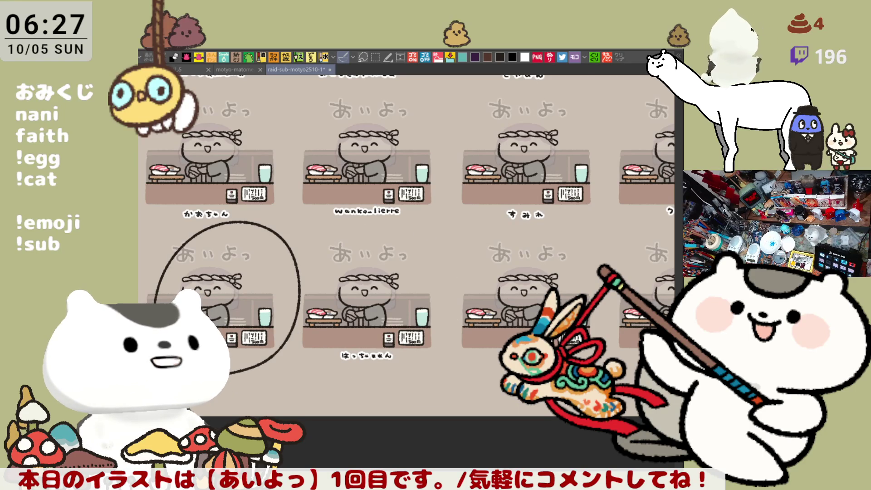
{"action": "key", "text": "ctrl+z"}
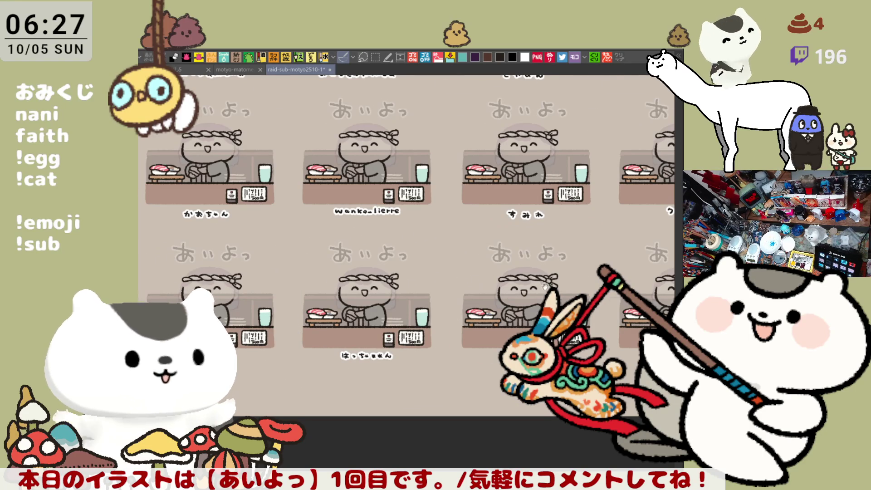
{"action": "scroll", "coordinate": [484, 245], "scroll_direction": "right", "scroll_amount": 3}
{"action": "mouse_move", "coordinate": [538, 247]}
{"action": "left_mouse_down"}
{"action": "mouse_move", "coordinate": [517, 116]}
{"action": "mouse_move", "coordinate": [499, 266]}
{"action": "left_mouse_up"}
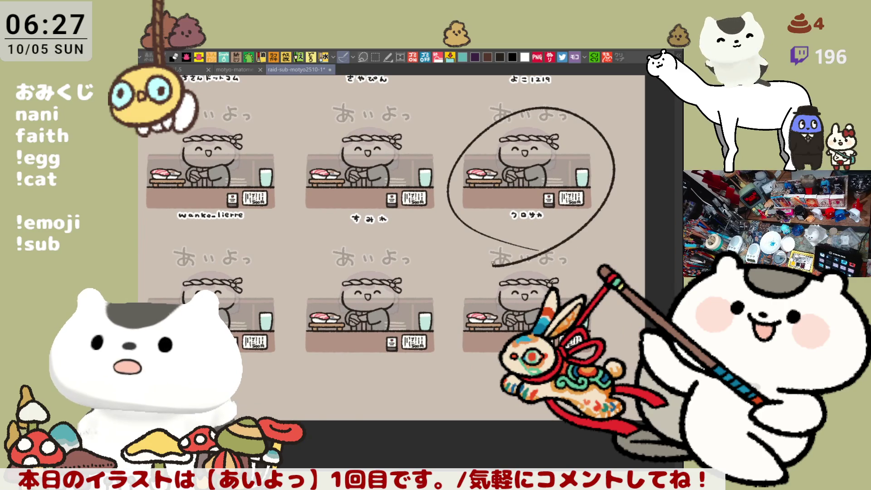
{"action": "key", "text": "ctrl+z"}
{"action": "left_click_drag", "start_coordinate": [419, 218], "coordinate": [461, 378]}
{"action": "scroll", "coordinate": [460, 379], "scroll_direction": "up", "scroll_amount": 5}
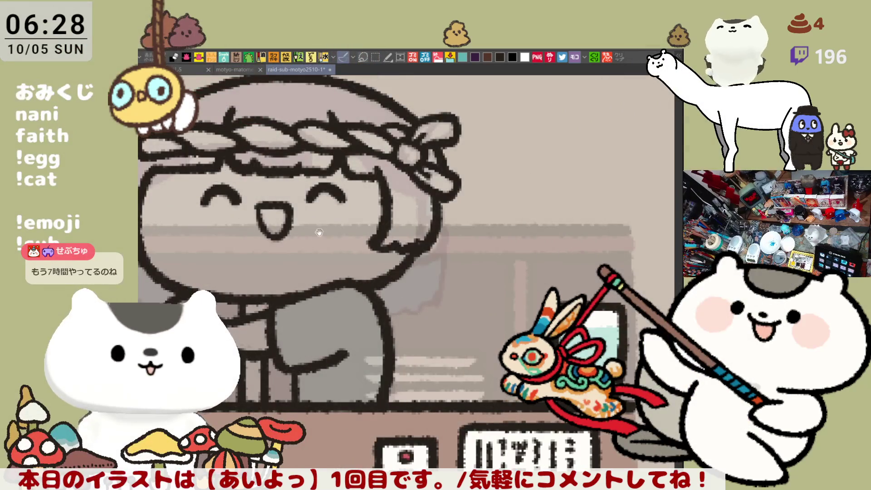
- Draw the left pointed cat ear with its inner-ear lines below the あいよっ lettering
{"action": "left_click_drag", "start_coordinate": [333, 232], "coordinate": [471, 322]}
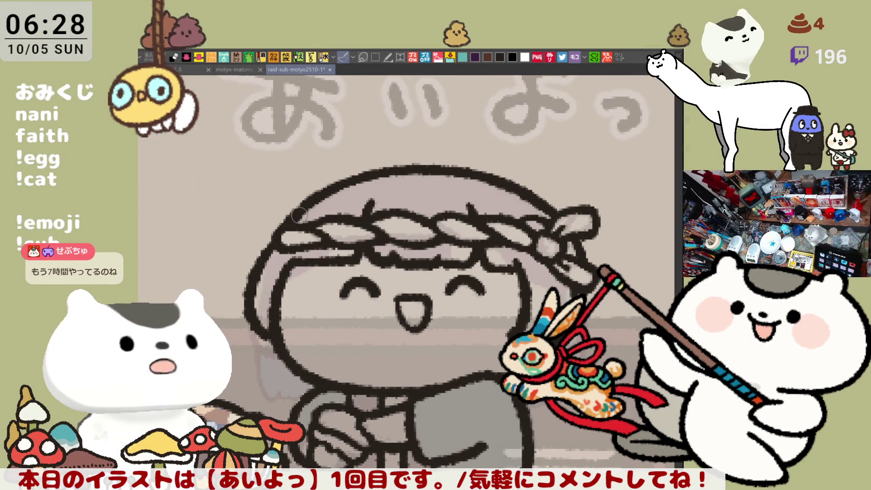
{"action": "scroll", "coordinate": [332, 222], "scroll_direction": "up", "scroll_amount": 1}
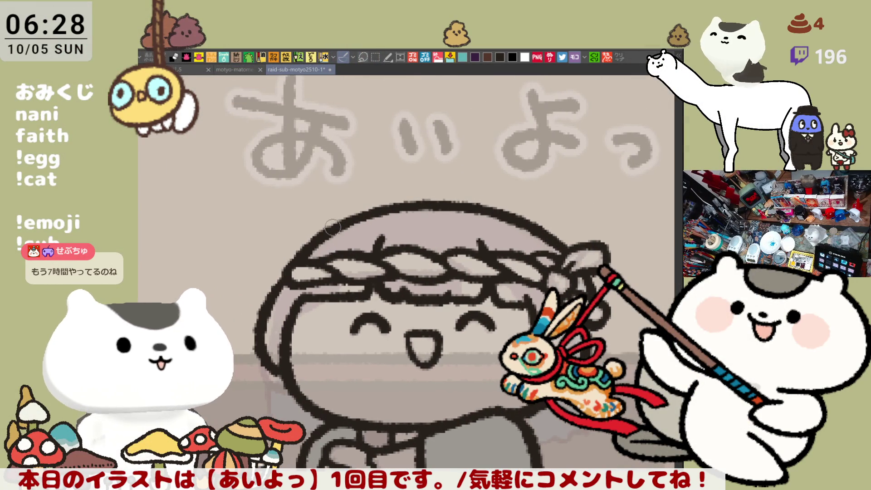
{"action": "mouse_move", "coordinate": [297, 249]}
{"action": "left_mouse_down"}
{"action": "mouse_move", "coordinate": [299, 205]}
{"action": "mouse_move", "coordinate": [385, 213]}
{"action": "mouse_move", "coordinate": [325, 165]}
{"action": "mouse_move", "coordinate": [392, 213]}
{"action": "mouse_move", "coordinate": [330, 155]}
{"action": "mouse_move", "coordinate": [396, 209]}
{"action": "left_mouse_up"}
{"action": "key", "text": "ctrl+z"}
{"action": "key", "text": "ctrl+z"}
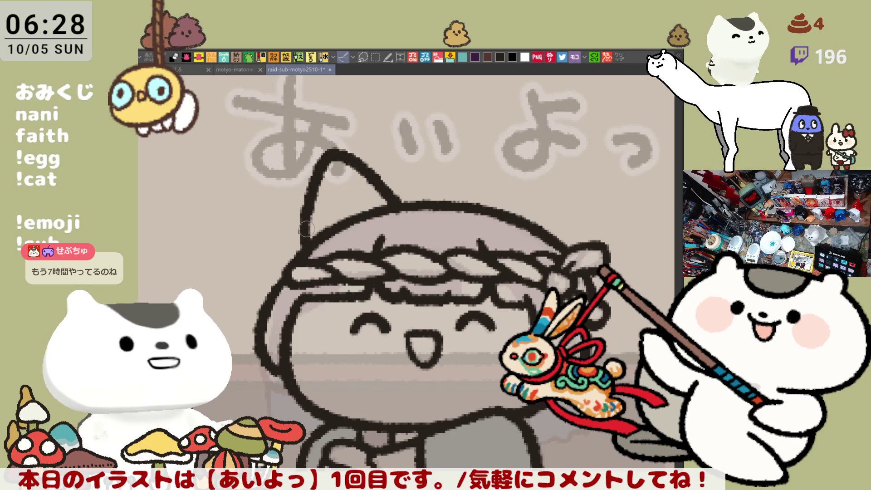
{"action": "left_click_drag", "start_coordinate": [336, 170], "coordinate": [353, 217]}
{"action": "key", "text": "ctrl+z"}
{"action": "left_click_drag", "start_coordinate": [336, 171], "coordinate": [353, 217]}
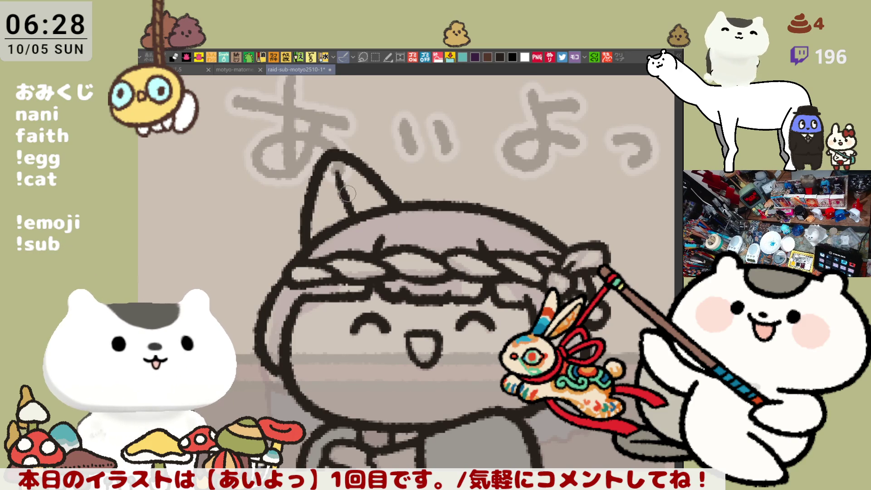
{"action": "mouse_move", "coordinate": [336, 184]}
{"action": "left_mouse_down"}
{"action": "mouse_move", "coordinate": [319, 208]}
{"action": "mouse_move", "coordinate": [323, 223]}
{"action": "left_mouse_up"}
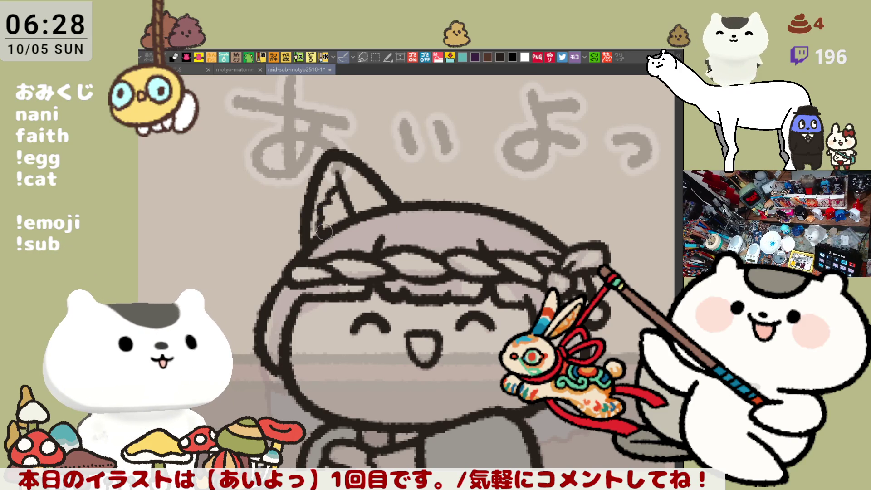
- Draw the right cat ear on the horizontally flipped canvas, then add its inner-ear curl
{"action": "left_click_drag", "start_coordinate": [386, 267], "coordinate": [323, 274]}
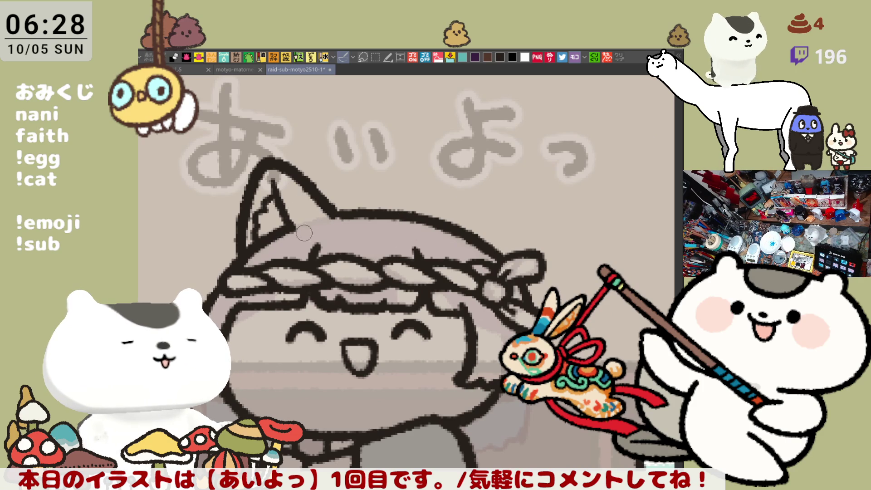
{"action": "key", "text": "h"}
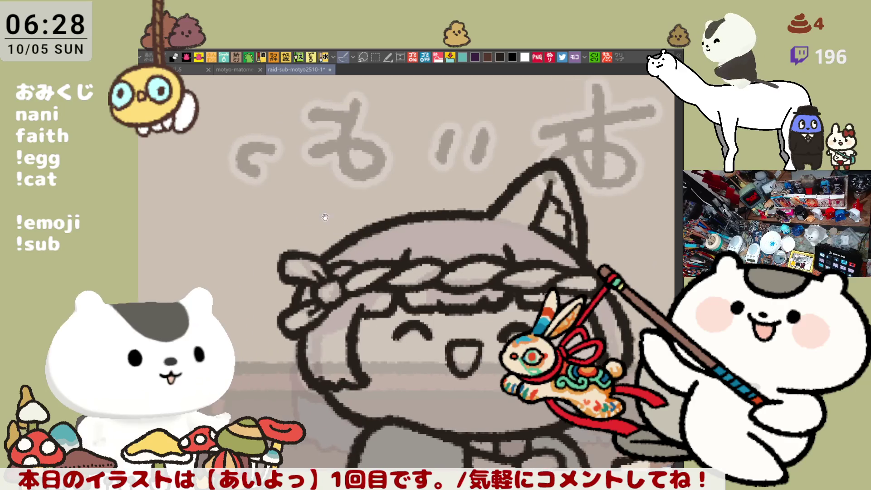
{"action": "left_click_drag", "start_coordinate": [322, 172], "coordinate": [305, 256]}
{"action": "key", "text": "ctrl+z"}
{"action": "left_click_drag", "start_coordinate": [322, 171], "coordinate": [305, 266]}
{"action": "mouse_move", "coordinate": [324, 173]}
{"action": "left_mouse_down"}
{"action": "mouse_move", "coordinate": [336, 154]}
{"action": "mouse_move", "coordinate": [402, 207]}
{"action": "left_mouse_up"}
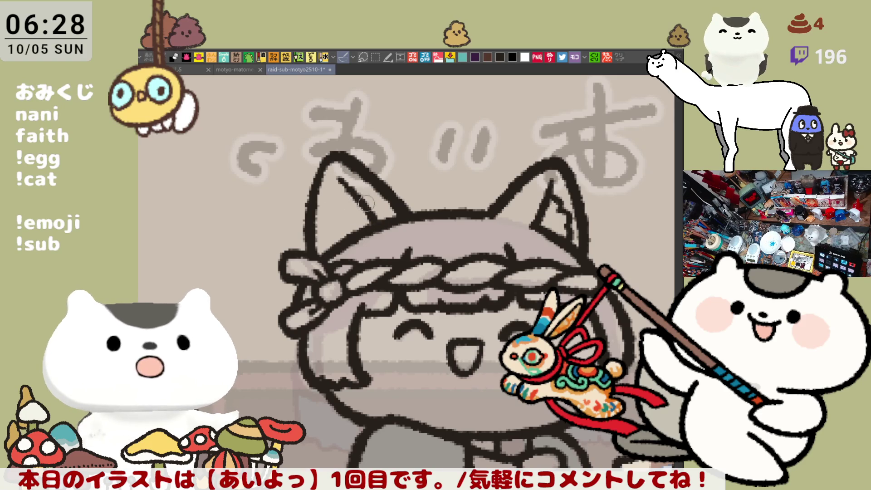
{"action": "key", "text": "h"}
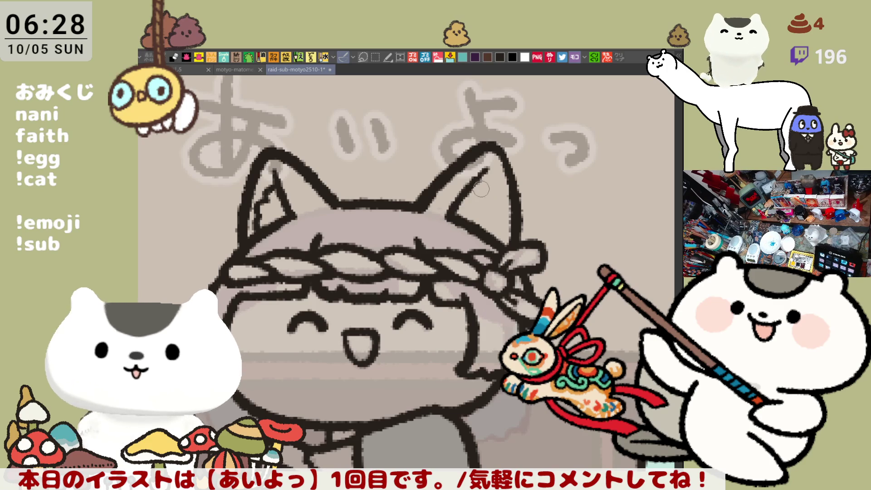
{"action": "left_click_drag", "start_coordinate": [486, 195], "coordinate": [496, 217]}
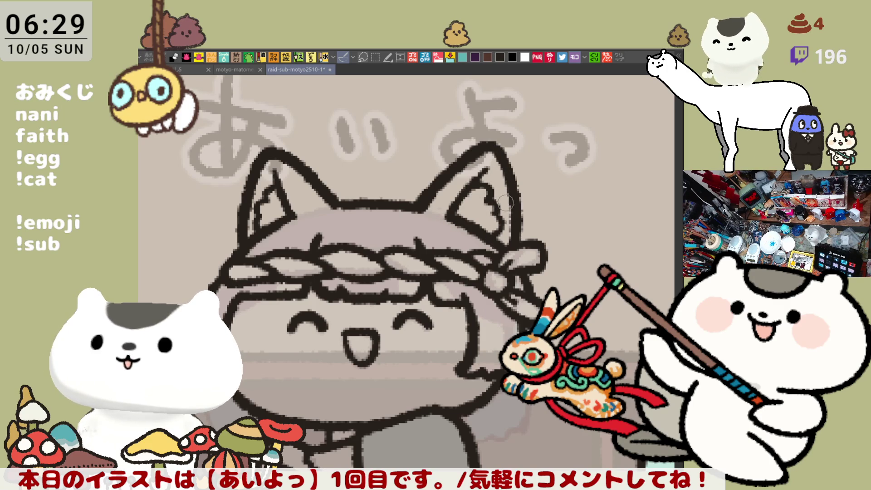
{"action": "scroll", "coordinate": [510, 206], "scroll_direction": "up", "scroll_amount": 3}
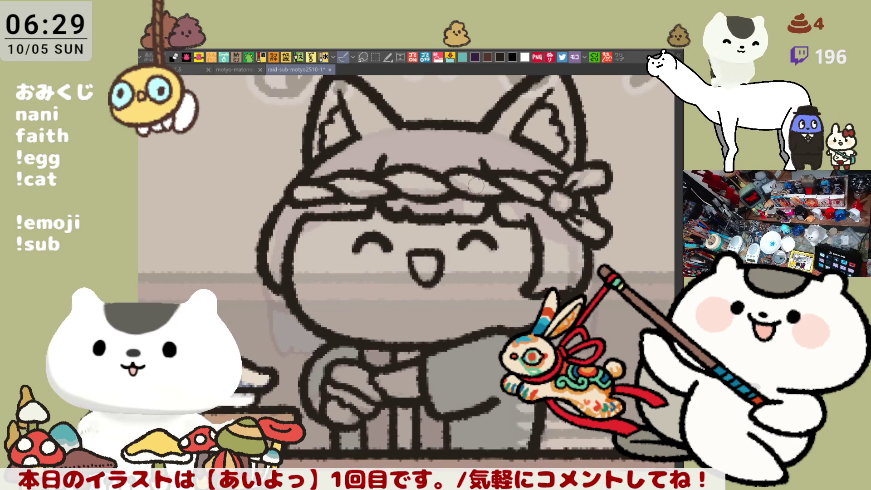